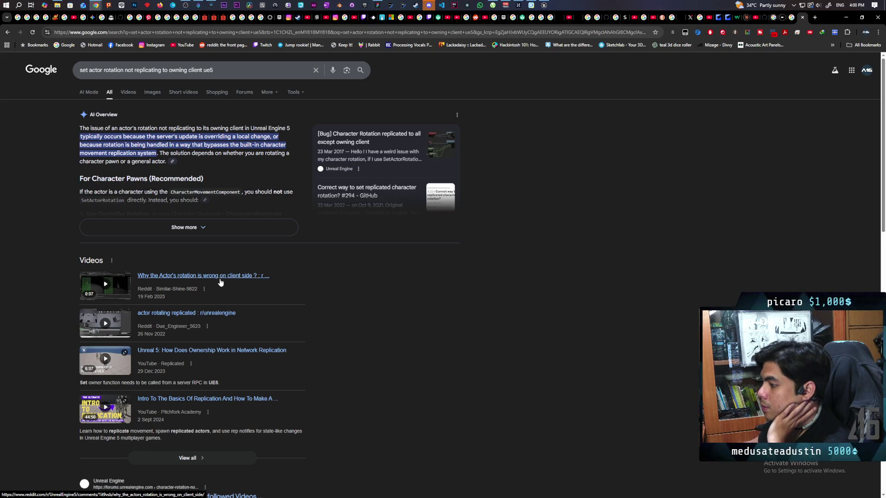
Read the rotation-replication search results and GitHub discussion #294, then minimize Chrome to show the to-do board.
scroll(220, 283, down, 5)
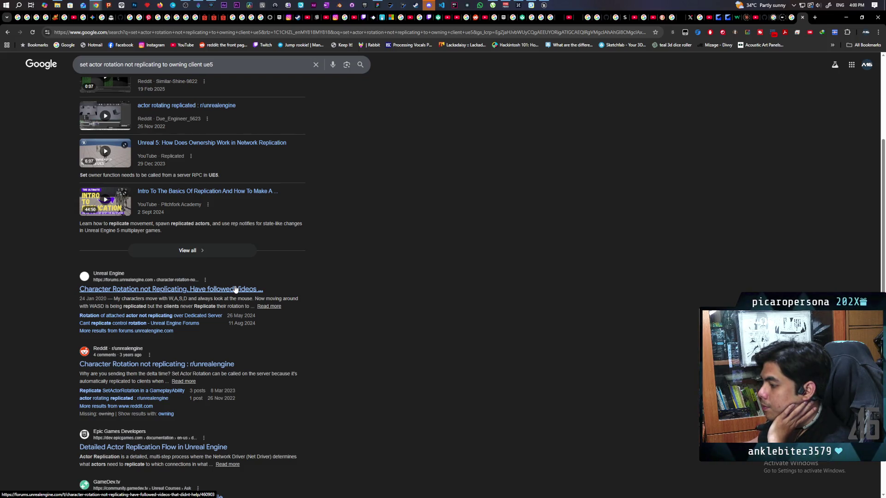
scroll(235, 289, down, 3)
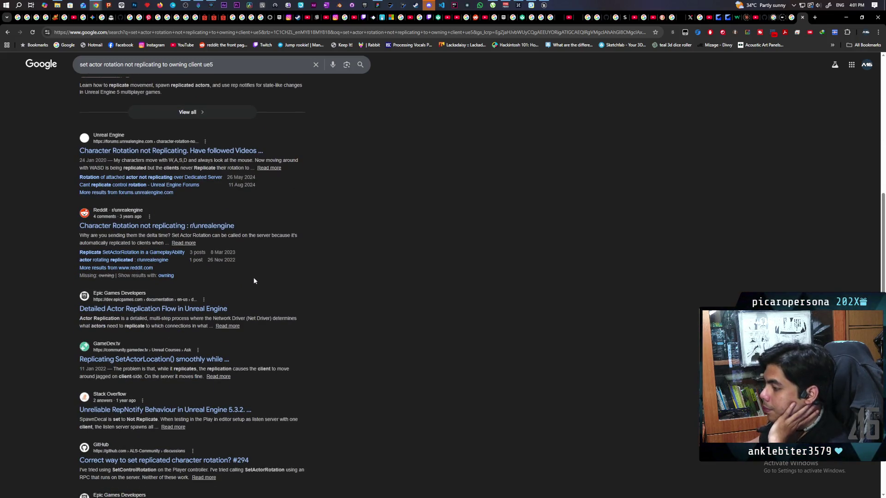
scroll(254, 280, down, 3)
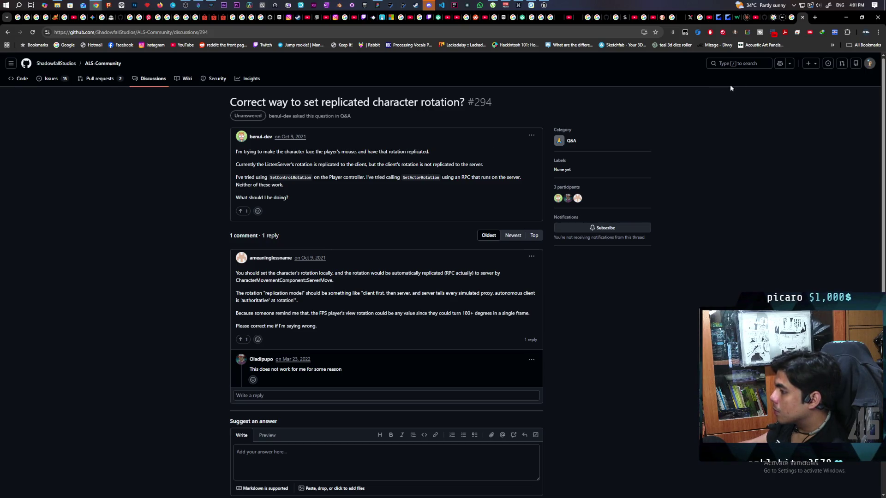
click(844, 17)
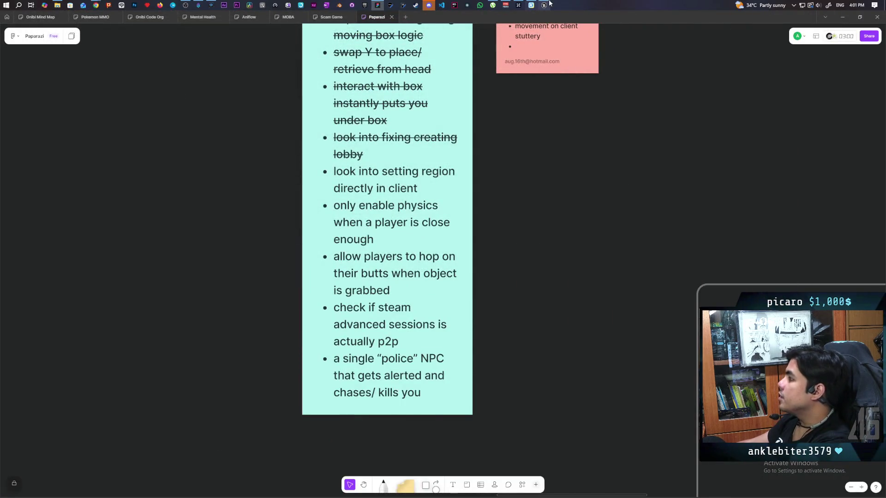
Move Set Actor Rotation out of the chain and wire Launch Character → MC Set Rotation → Set Control Rotation.
click(545, 4)
mouse_move(609, 239)
mouse_down()
mouse_move(562, 239)
mouse_move(597, 239)
mouse_up()
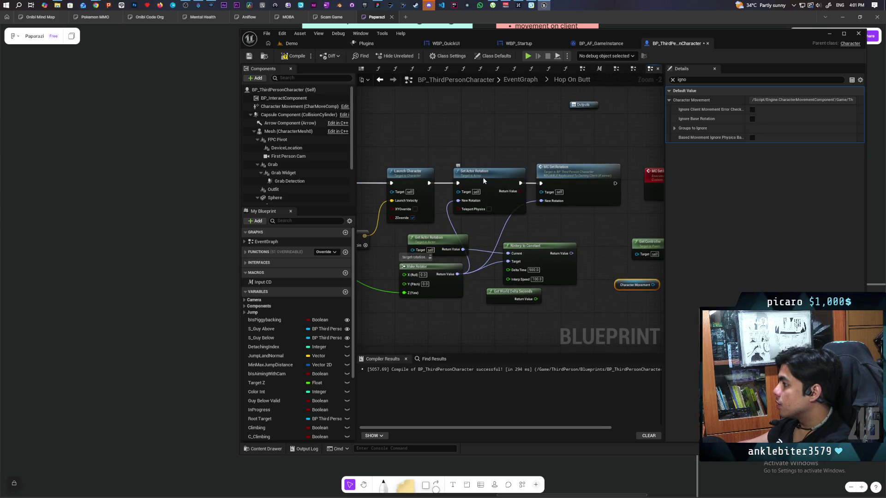
drag(484, 181, 482, 207)
drag(432, 183, 541, 183)
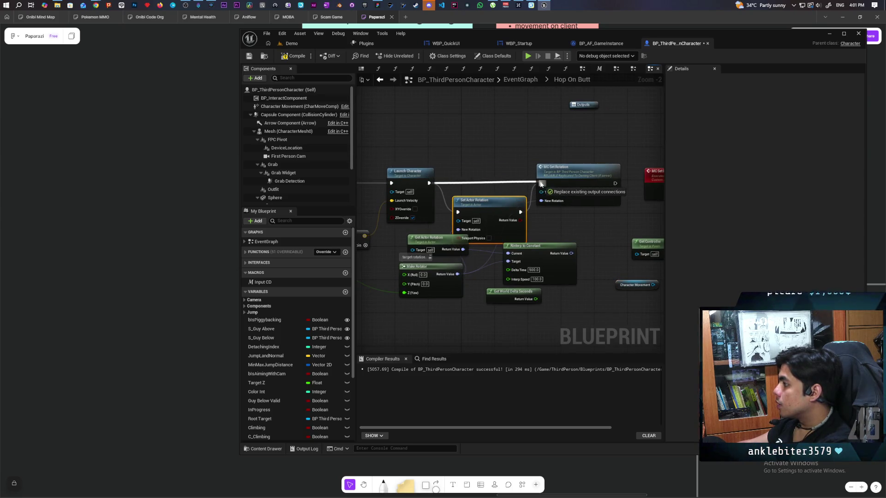
drag(565, 226, 384, 222)
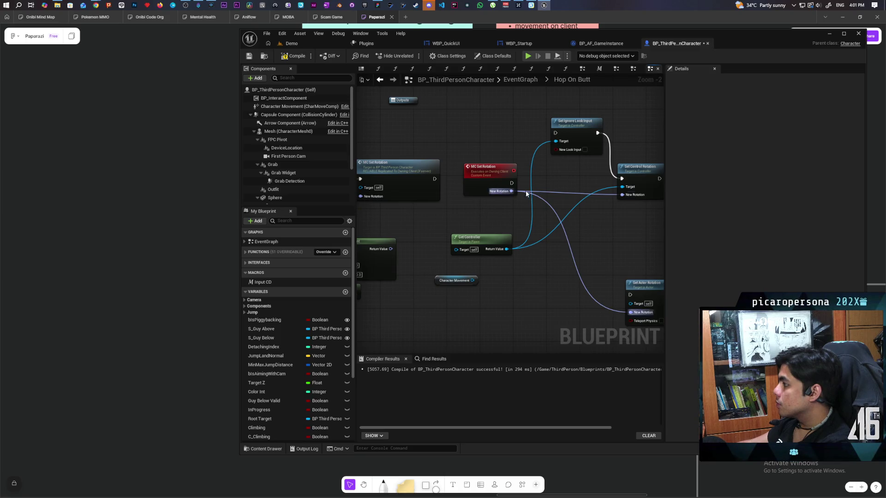
drag(512, 183, 622, 179)
Set the MC Set Rotation event's Replicates option to Run on Server.
click(489, 169)
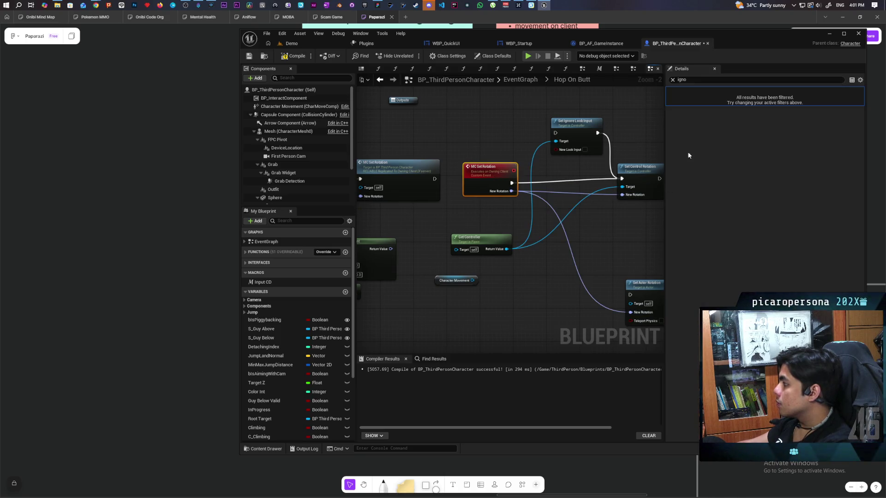
click(673, 80)
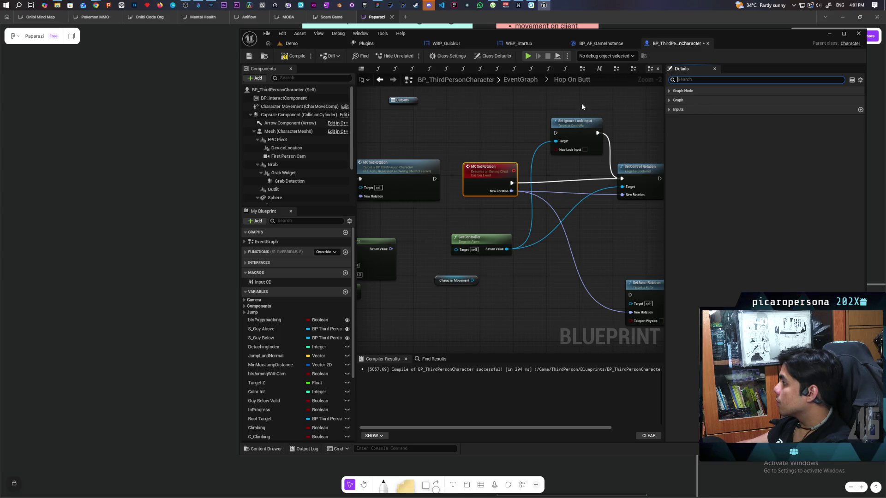
click(485, 178)
click(772, 127)
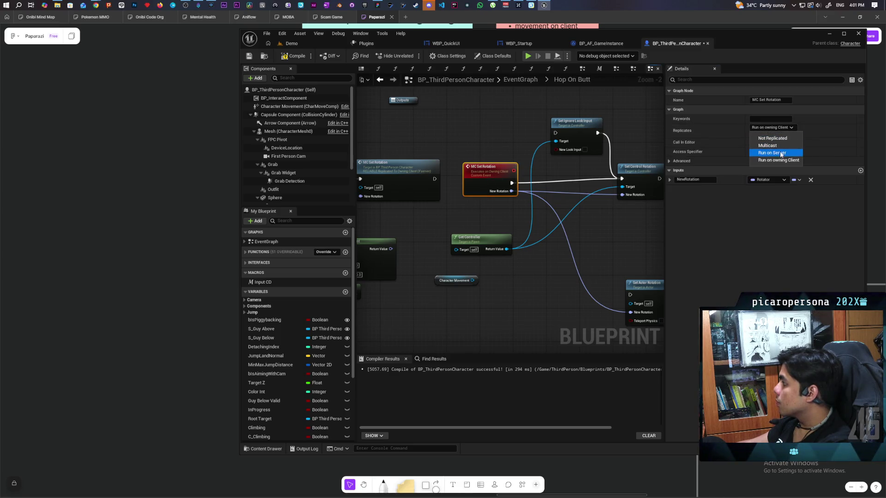
click(781, 153)
Pan back to the Launch Character section and return to the Demo level.
click(646, 147)
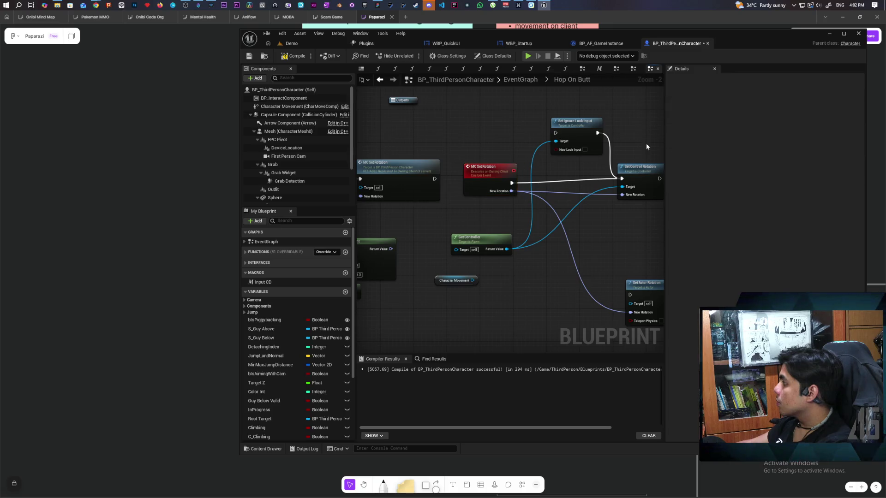
scroll(553, 211, down, 1)
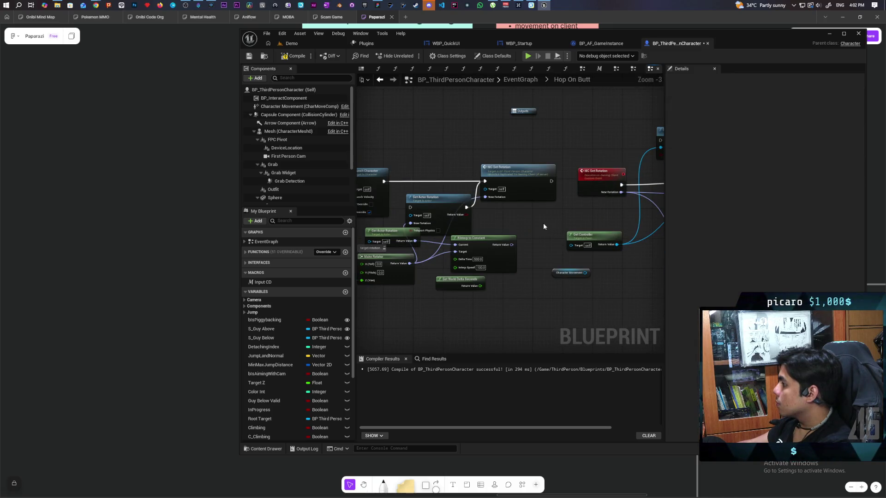
drag(540, 224, 587, 231)
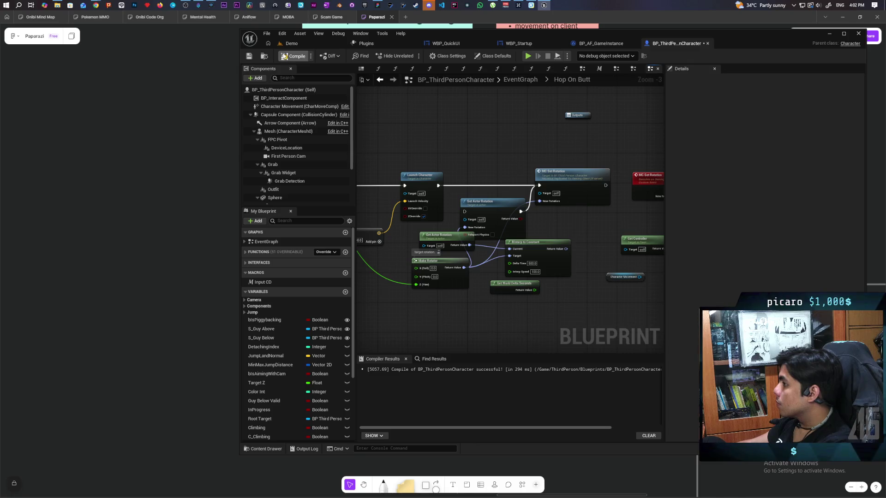
click(315, 43)
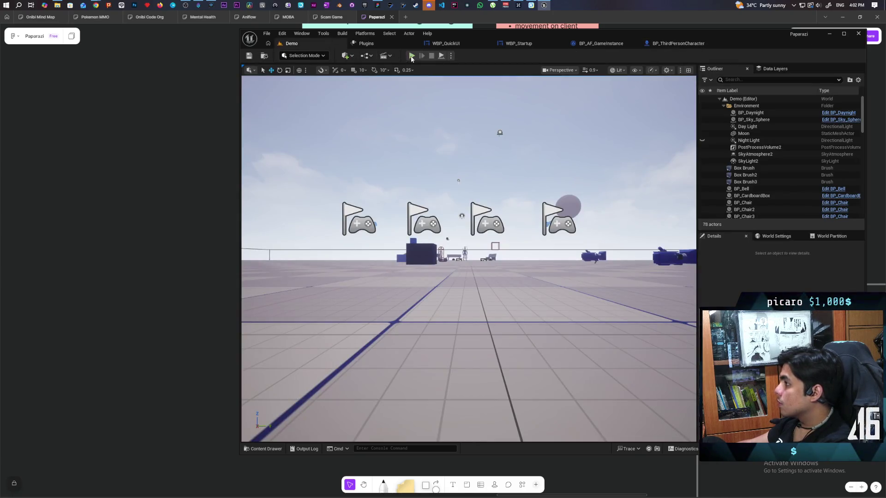
click(412, 56)
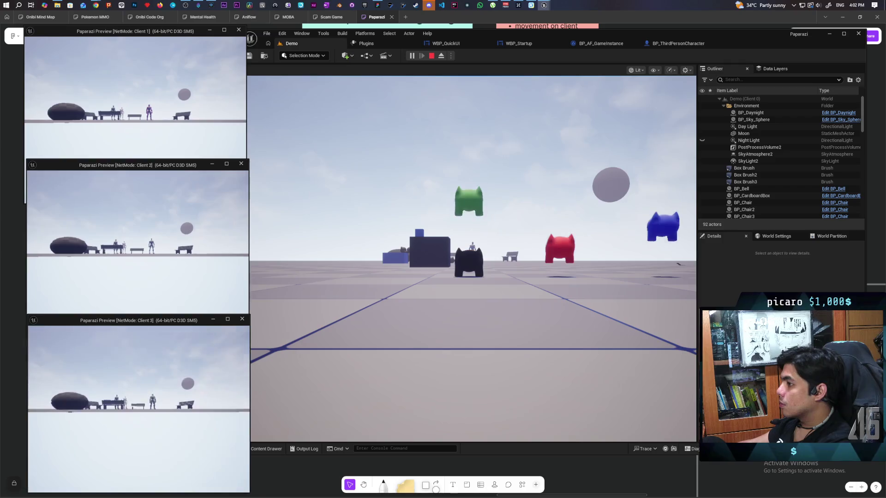
key(alt+Tab)
key(w)
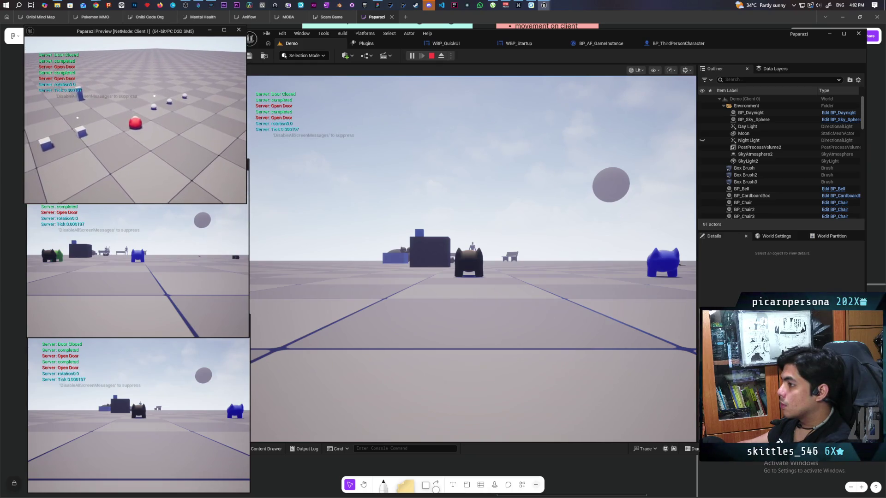
key(alt+Tab)
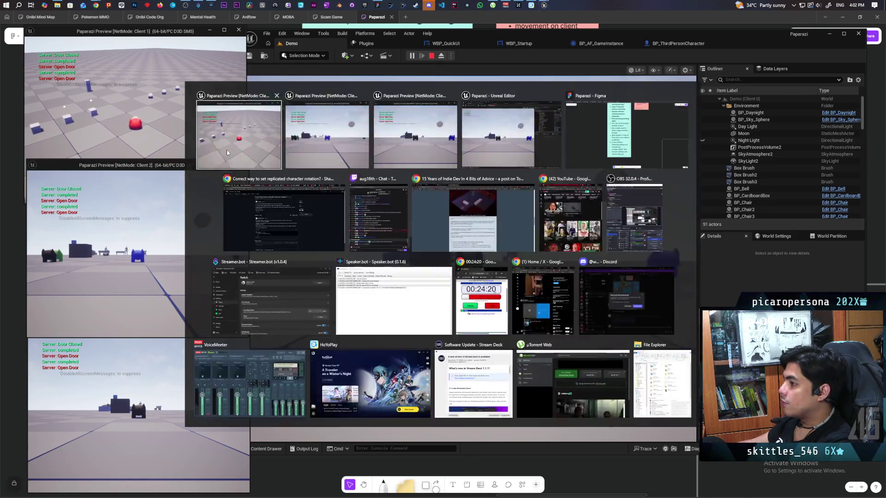
key(w)
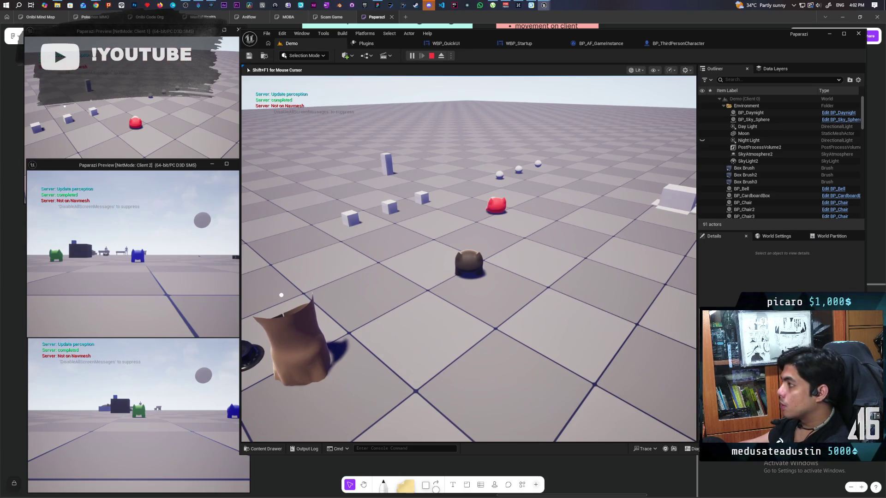
key(Escape)
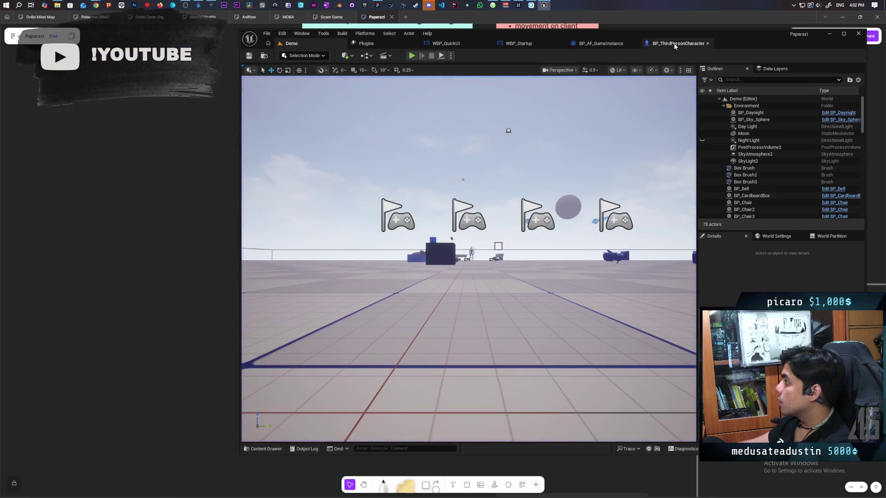
In BP_ThirdPersonCharacter, place Set Actor Rotation under Set Control Rotation and wire MC Set Rotation's execution into it.
click(676, 43)
scroll(456, 231, down, 3)
scroll(433, 213, up, 3)
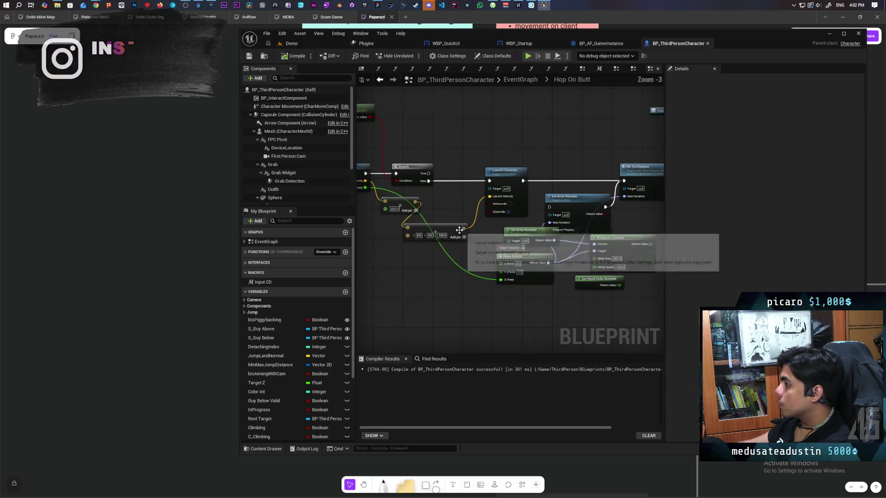
mouse_move(433, 212)
mouse_down()
mouse_move(500, 230)
mouse_move(392, 240)
mouse_up()
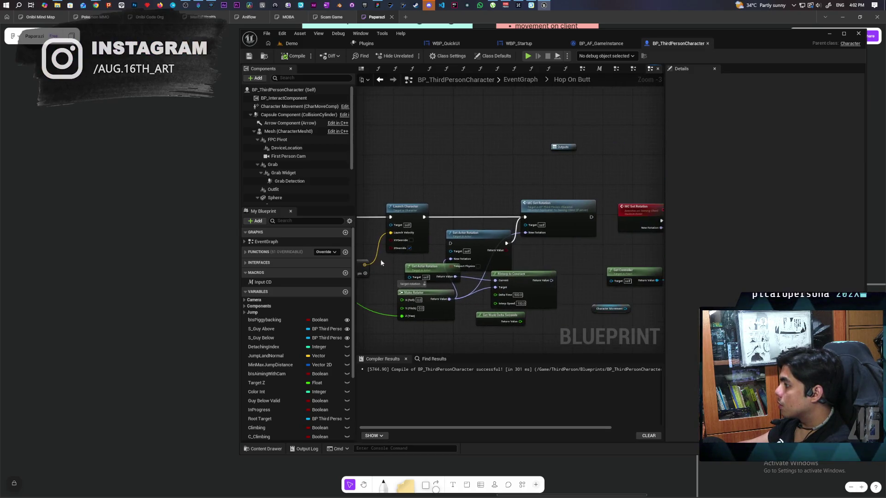
drag(656, 258, 476, 271)
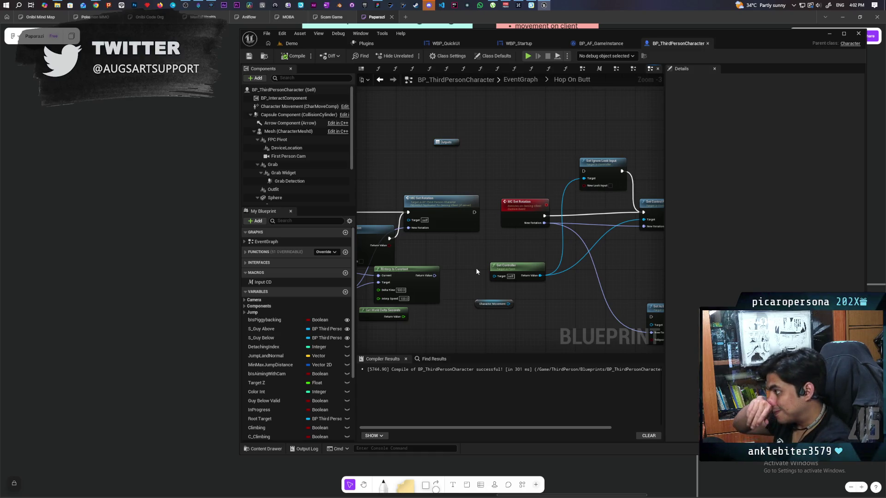
mouse_move(477, 271)
mouse_down()
mouse_move(383, 282)
mouse_move(436, 264)
mouse_up()
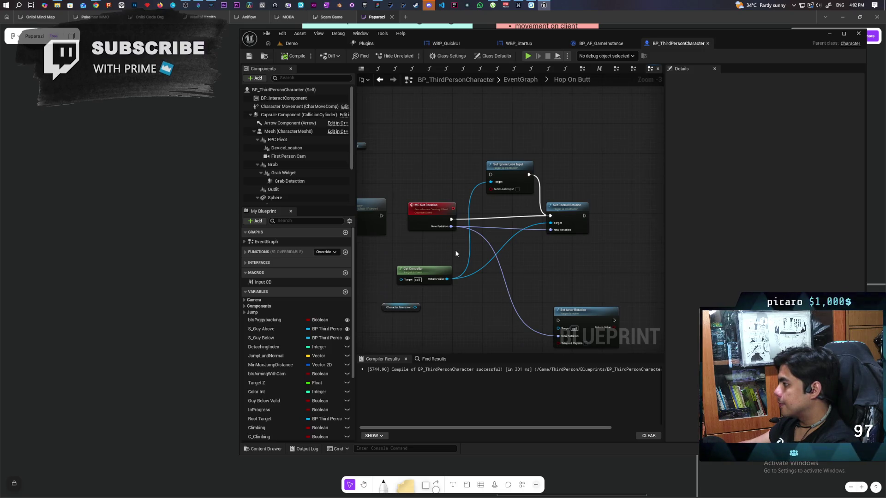
scroll(456, 252, up, 1)
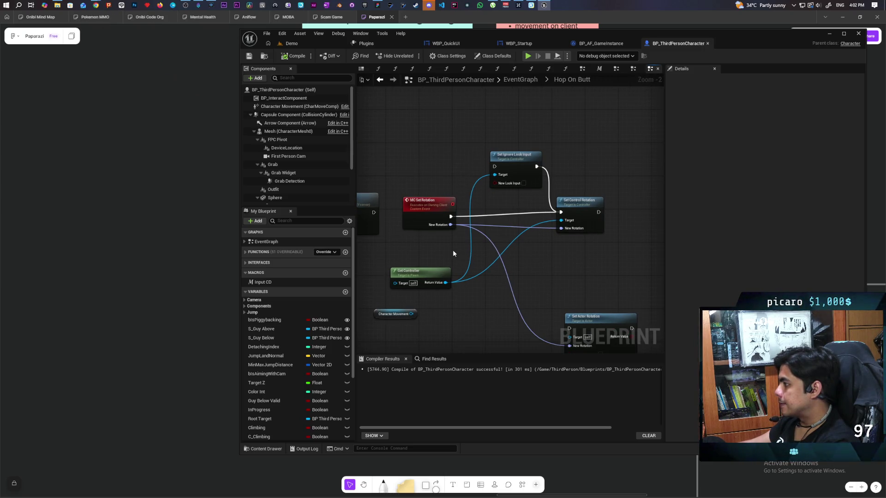
drag(453, 250, 410, 243)
mouse_move(535, 309)
mouse_down()
mouse_move(519, 280)
mouse_move(535, 231)
mouse_up()
mouse_move(409, 205)
mouse_down()
mouse_move(504, 233)
mouse_move(420, 231)
mouse_move(527, 243)
mouse_up()
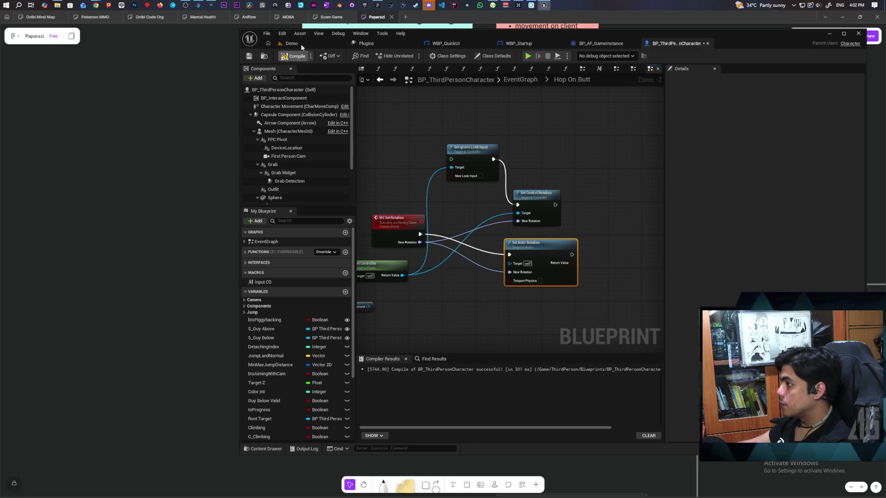
Run another three-client playtest, moving characters in Client 1 and the main view, then stop with Esc.
click(291, 44)
click(428, 95)
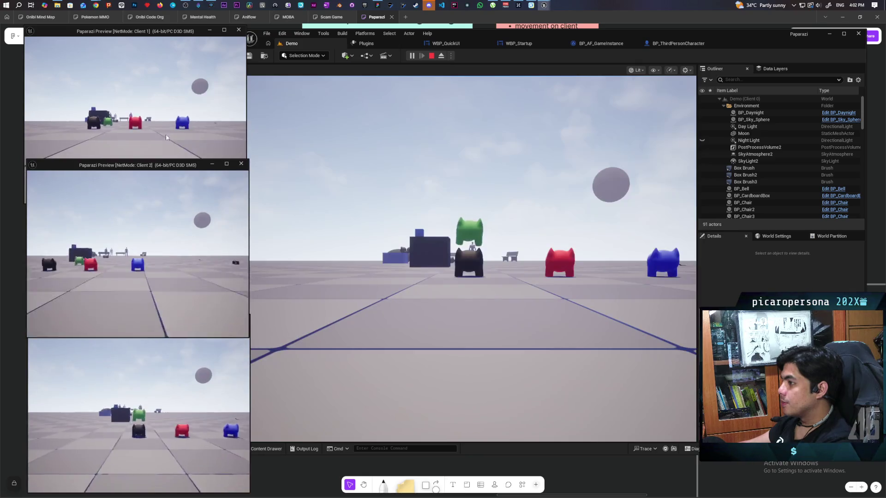
click(166, 137)
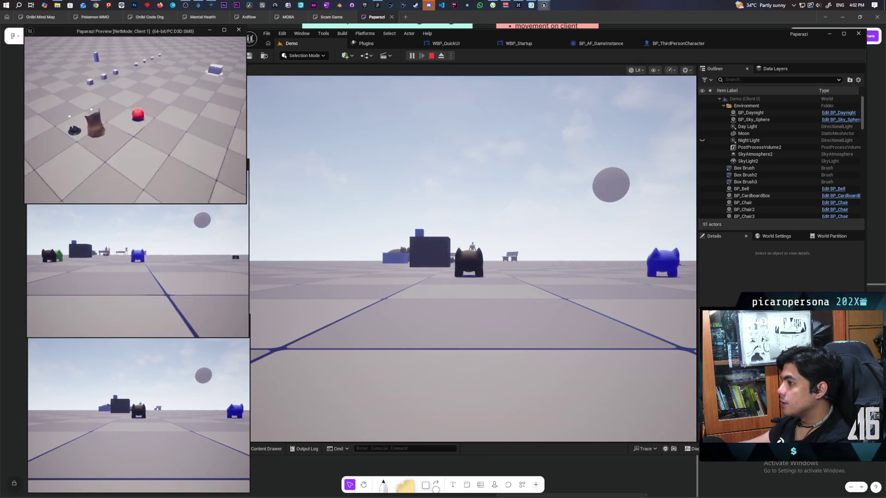
key(w)
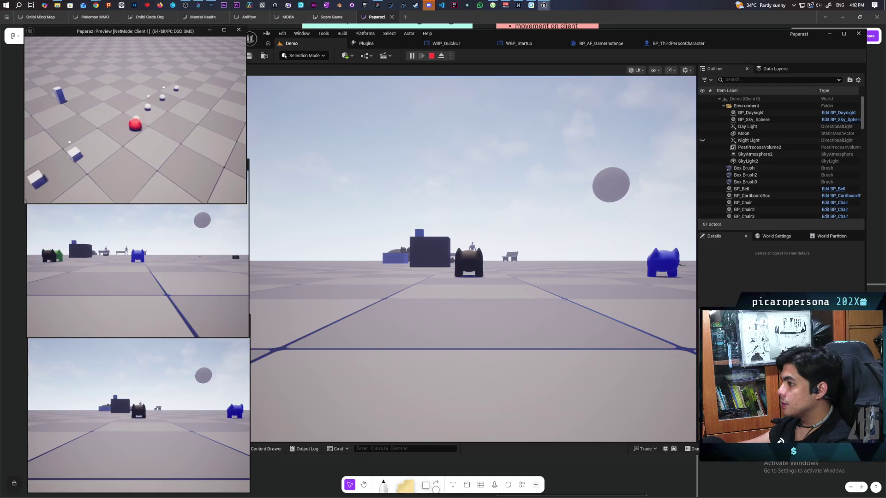
click(468, 258)
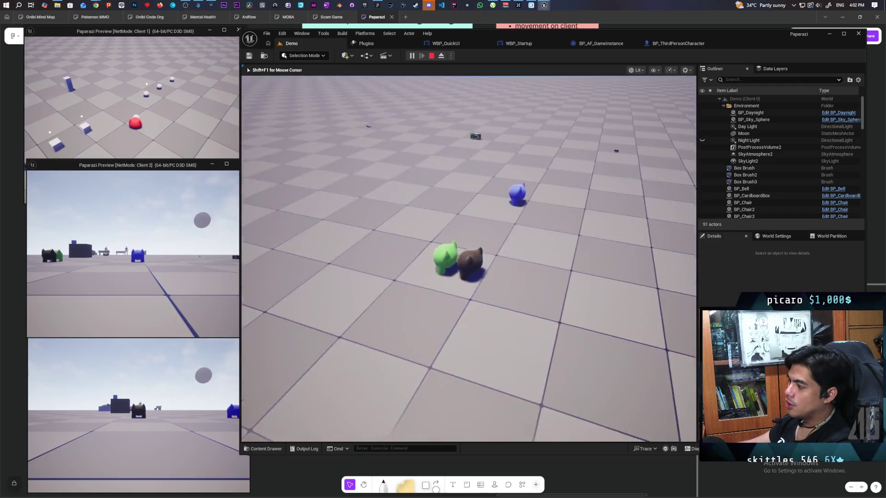
key(w)
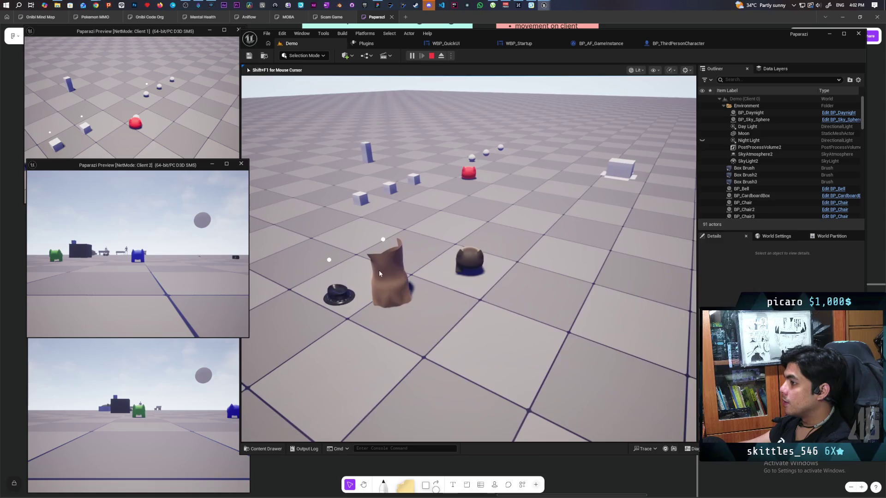
click(134, 115)
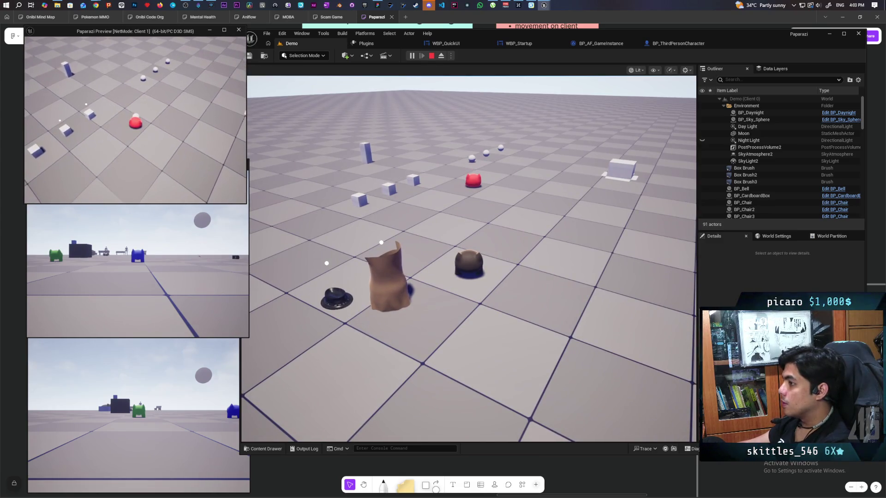
key(Escape)
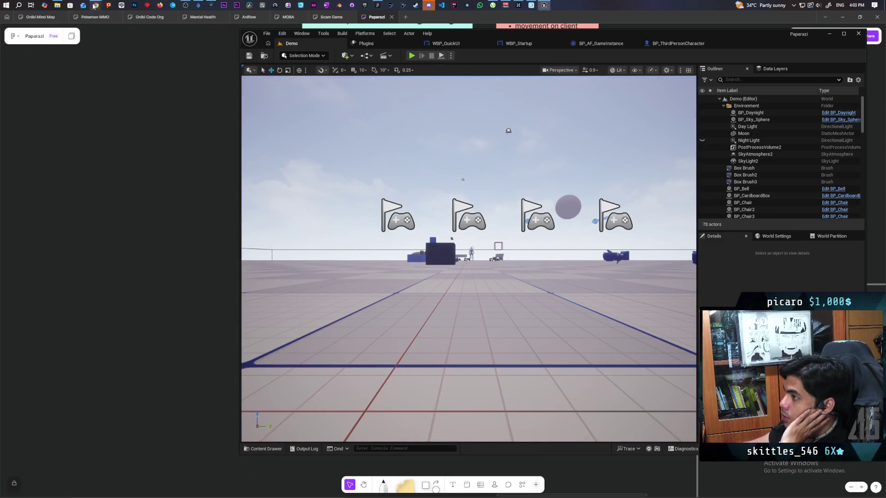
Switch to the GitHub discussion #294 tab in Chrome and scroll through its answer and reply.
mouse_move(95, 6)
click(427, 46)
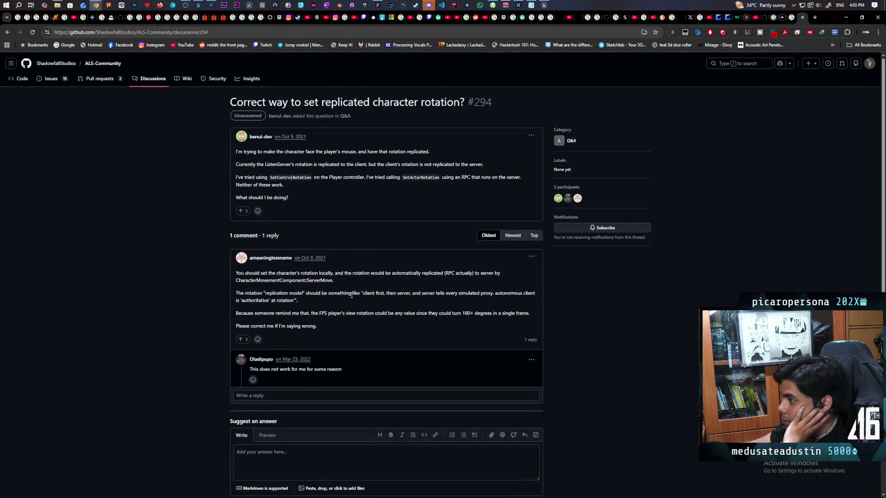
scroll(351, 295, down, 2)
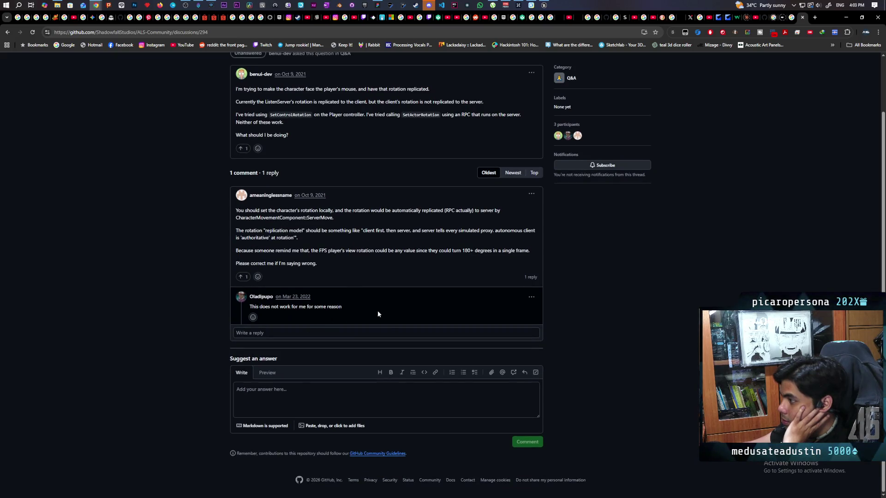
scroll(356, 306, up, 2)
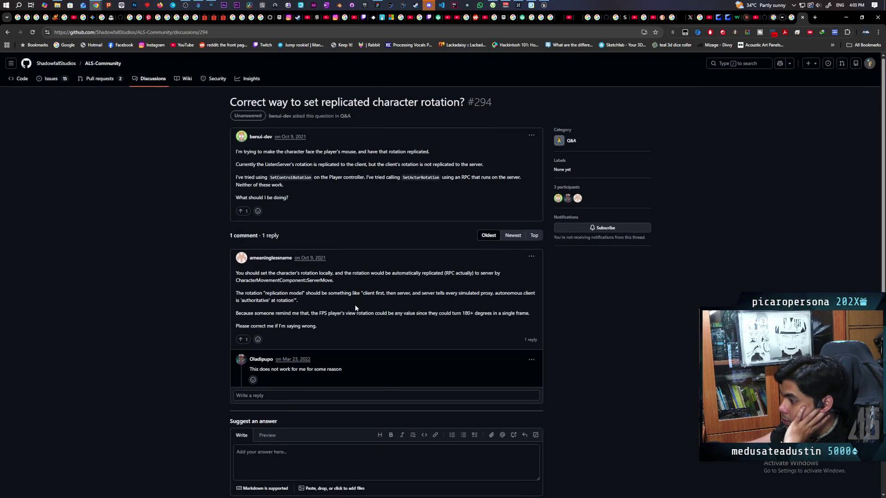
scroll(356, 308, down, 2)
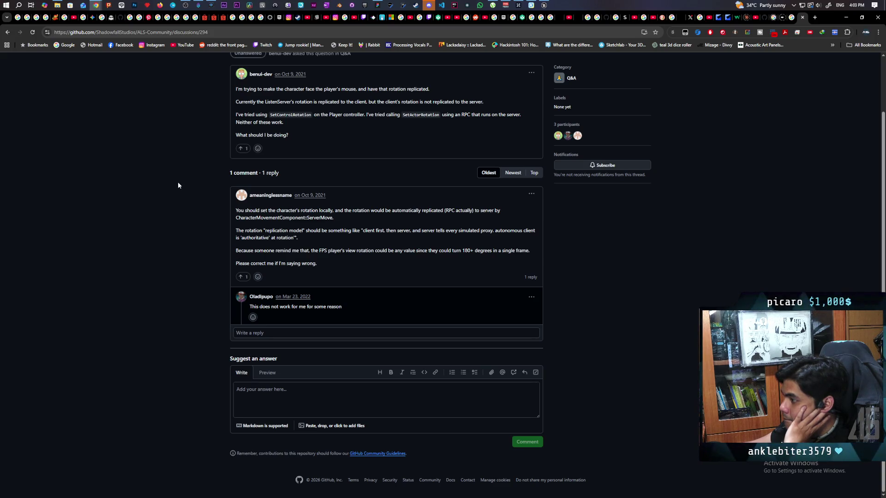
Go back to the Google results for 'set actor rotation not replicating to owning client ue5' and scroll them.
click(8, 32)
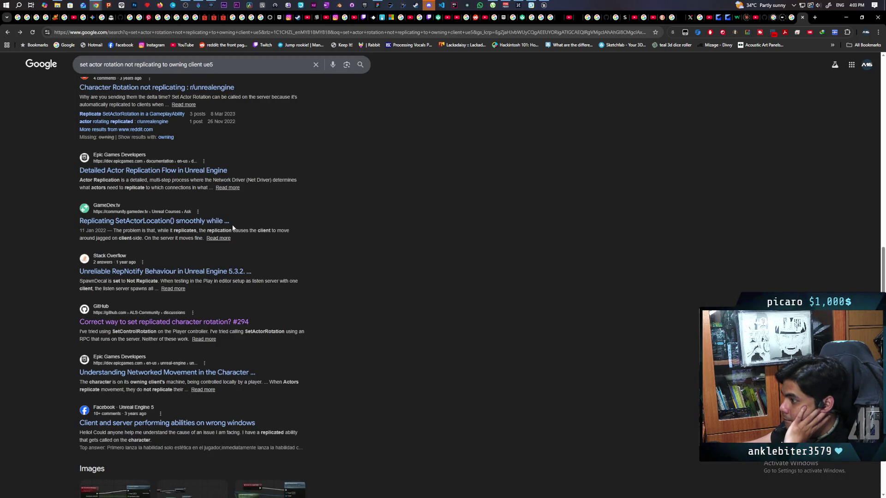
scroll(320, 252, down, 2)
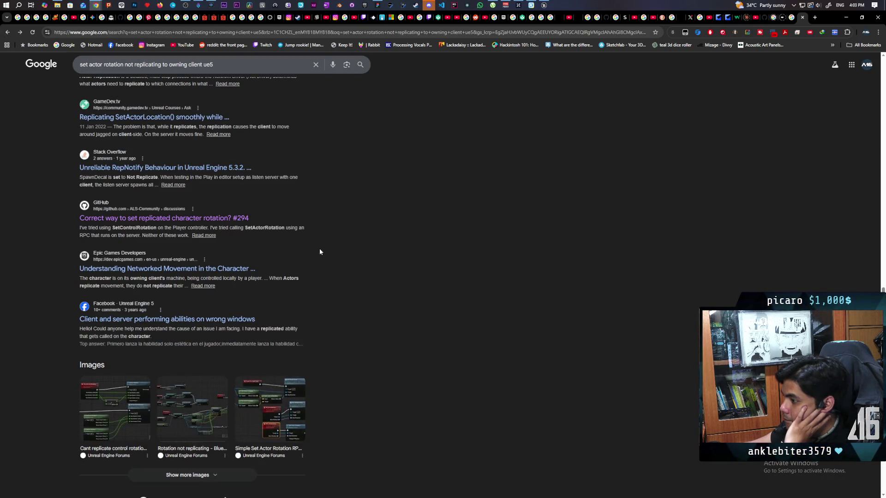
scroll(319, 252, down, 2)
scroll(319, 252, up, 15)
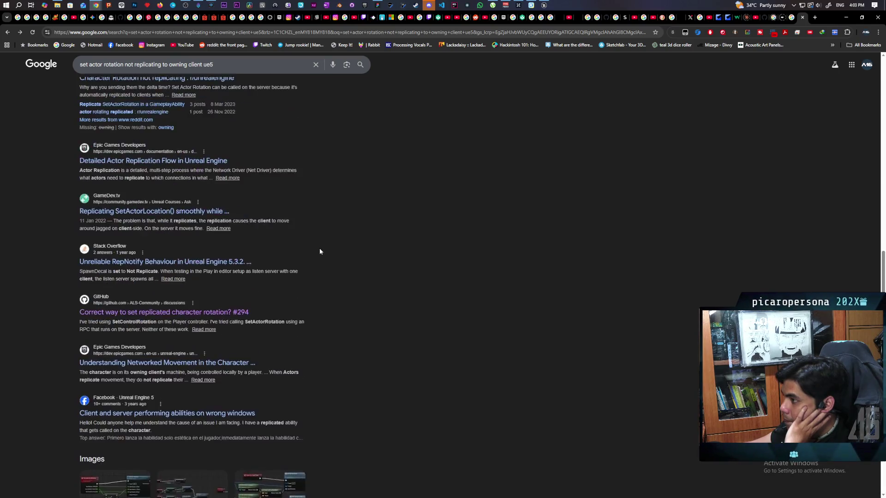
scroll(320, 251, down, 2)
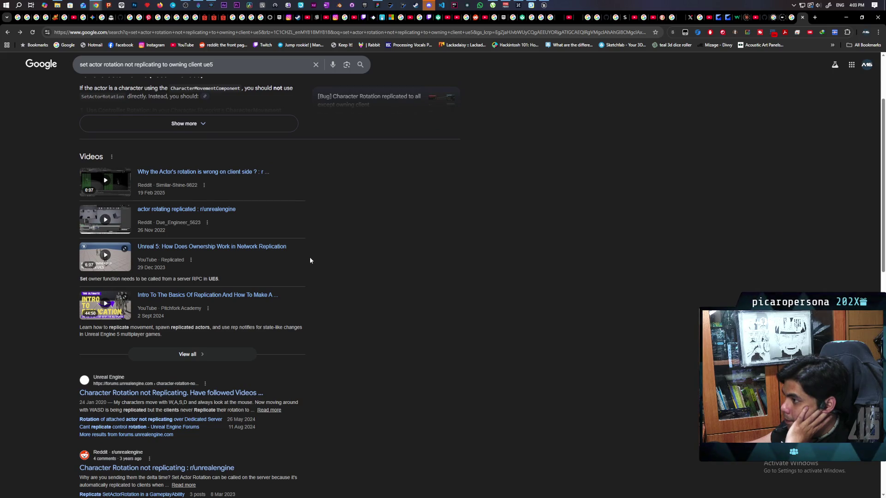
scroll(318, 263, up, 2)
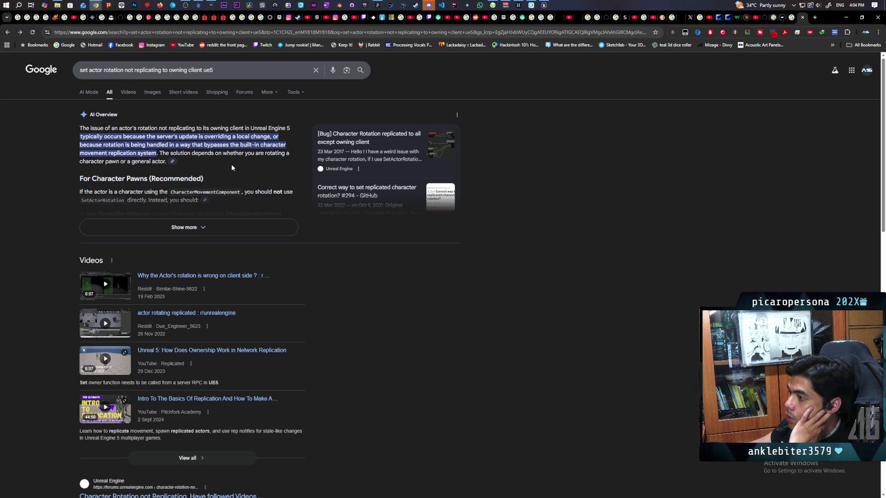
Expand the AI Overview with 'Show more' to read its full rotation replication advice.
click(164, 227)
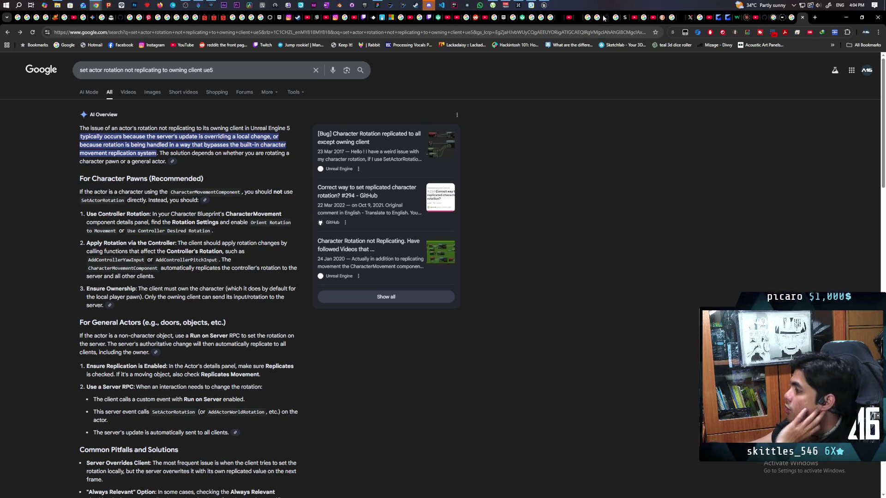
Bring up BP_ThirdPersonCharacter and filter its Details panel by 'orient' to find Orient Rotation to Movement.
mouse_move(545, 4)
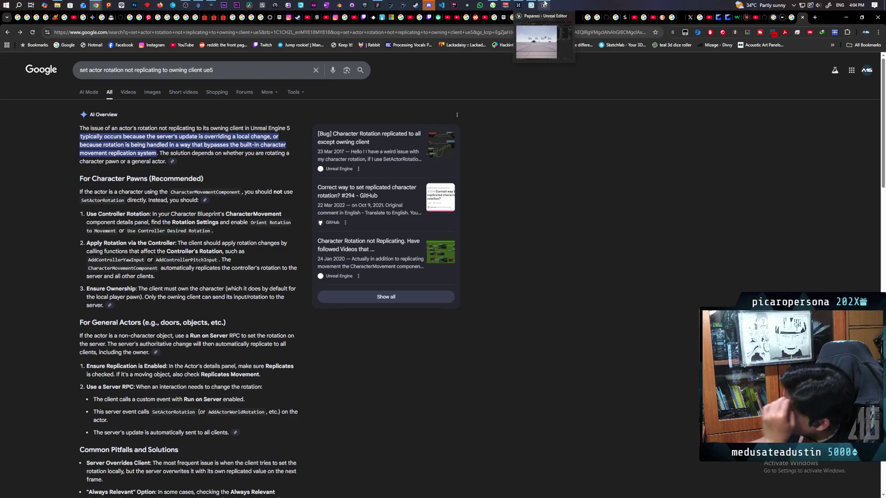
click(530, 33)
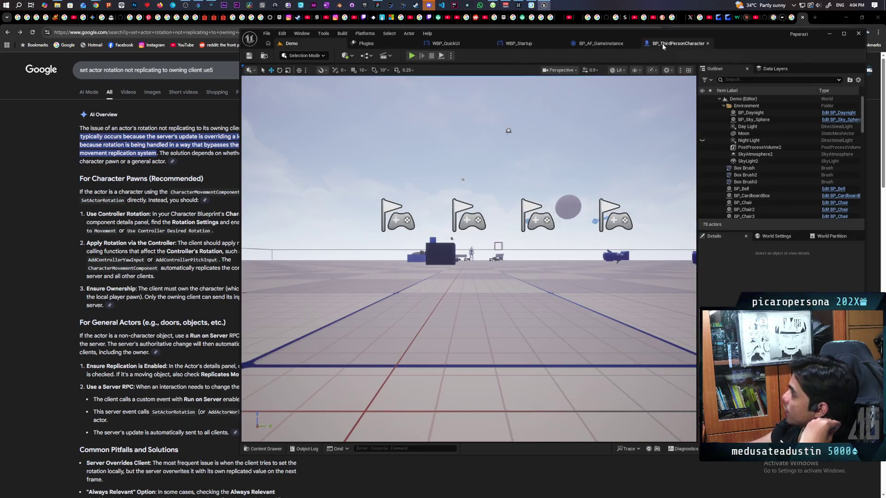
click(663, 43)
click(706, 81)
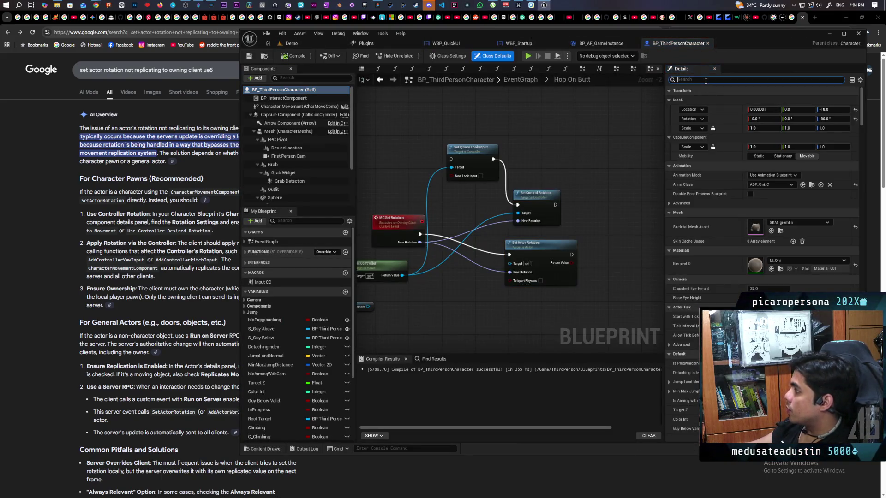
text(ore)
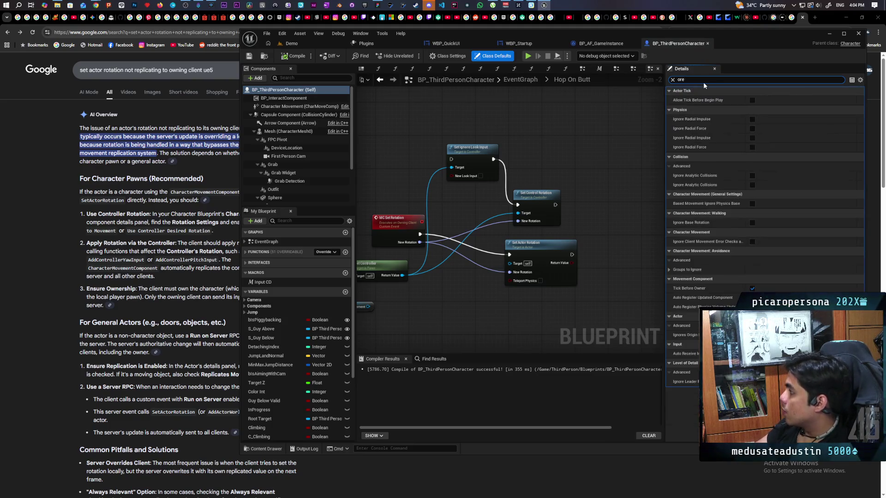
key(BackSpace)
text(ient)
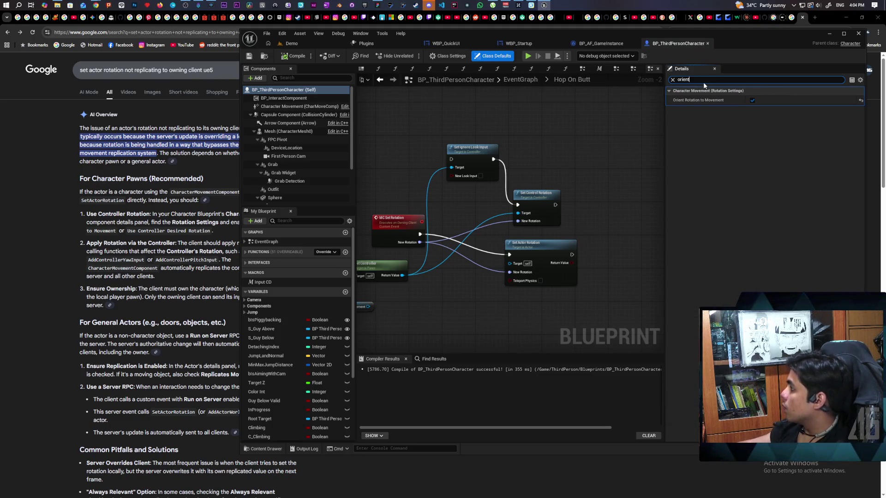
mouse_move(701, 101)
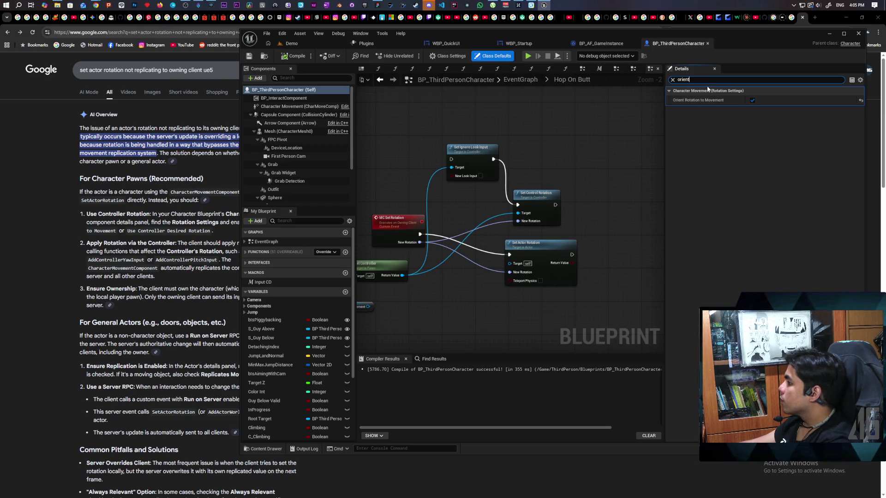
Search for a 'set acceleration' node without adding one, and delete the duplicate Character Movement node.
drag(571, 187, 477, 243)
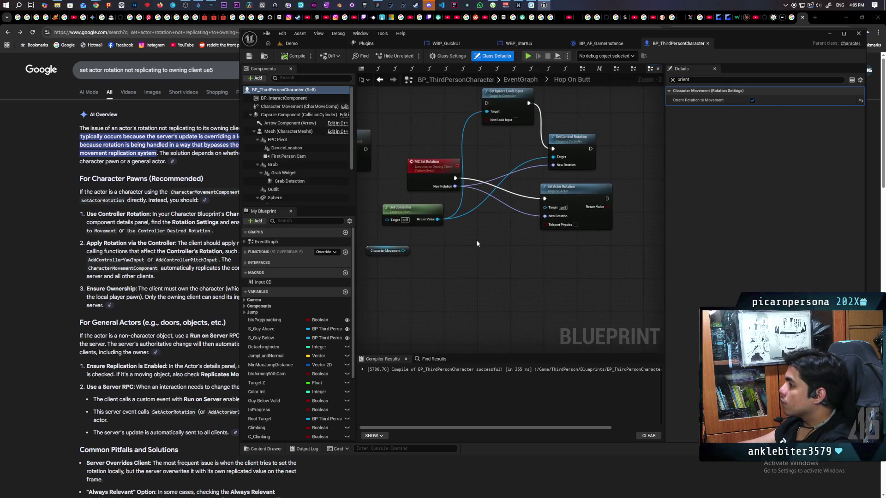
right_click(458, 260)
text(set a)
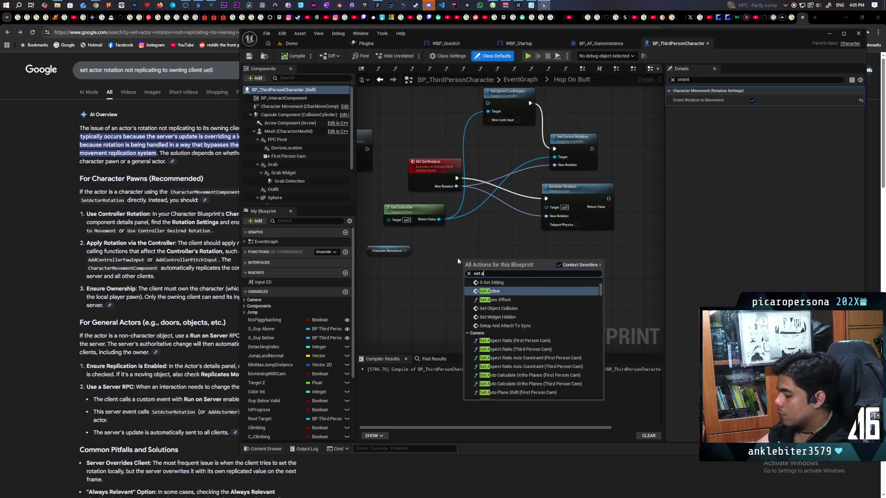
text(cceleration)
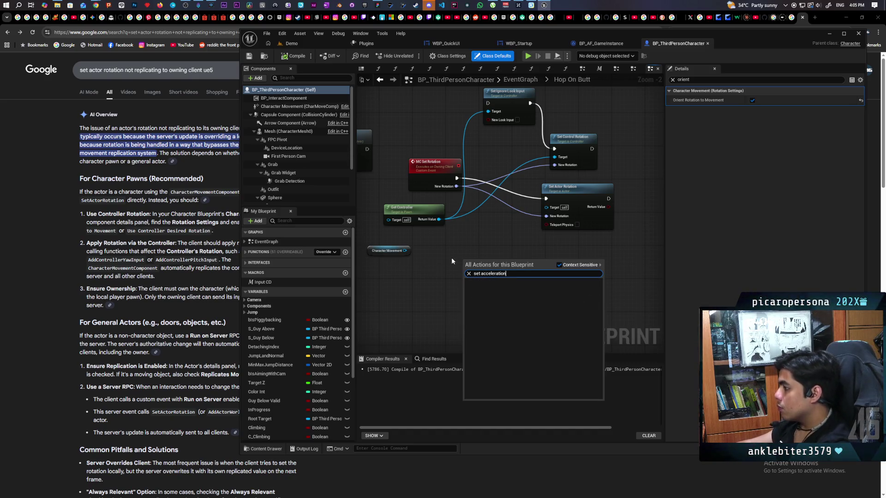
key(Escape)
mouse_move(279, 107)
mouse_down()
mouse_move(395, 277)
mouse_move(463, 294)
mouse_up()
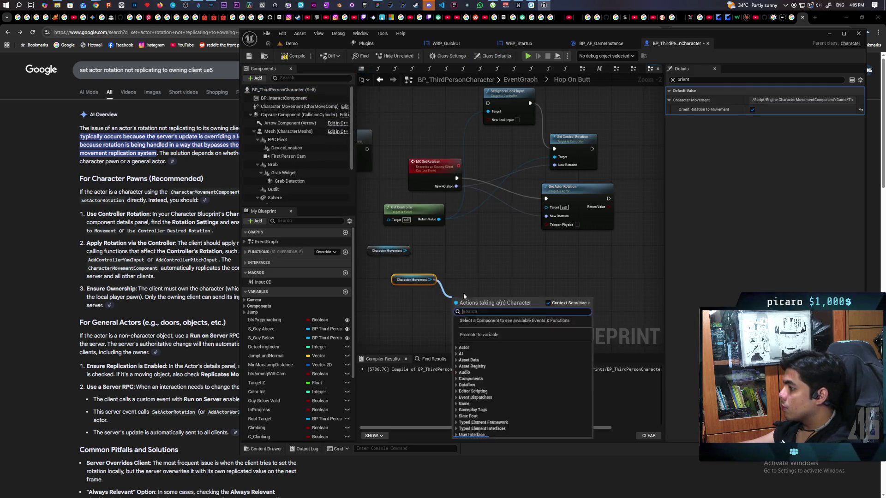
text(set accele)
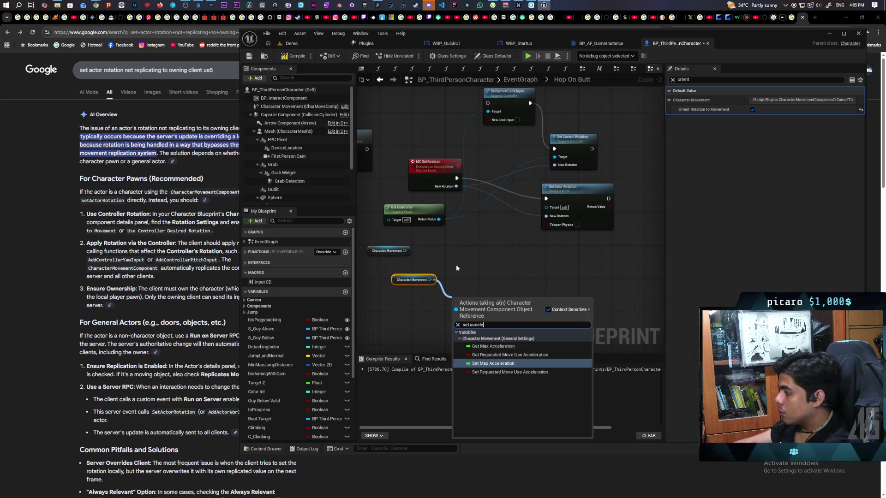
click(590, 245)
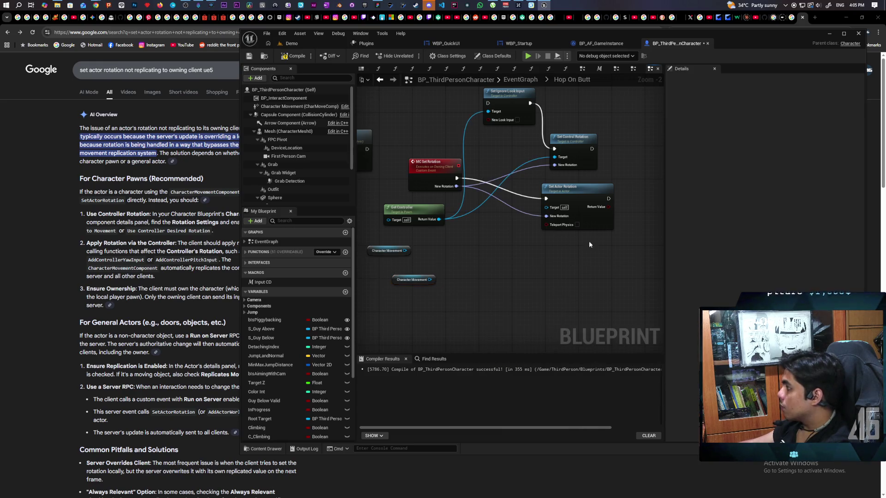
click(413, 280)
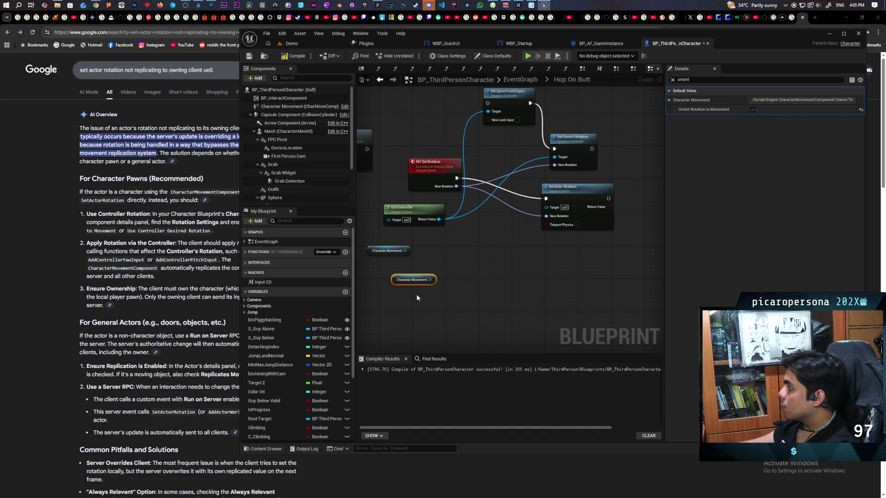
key(Delete)
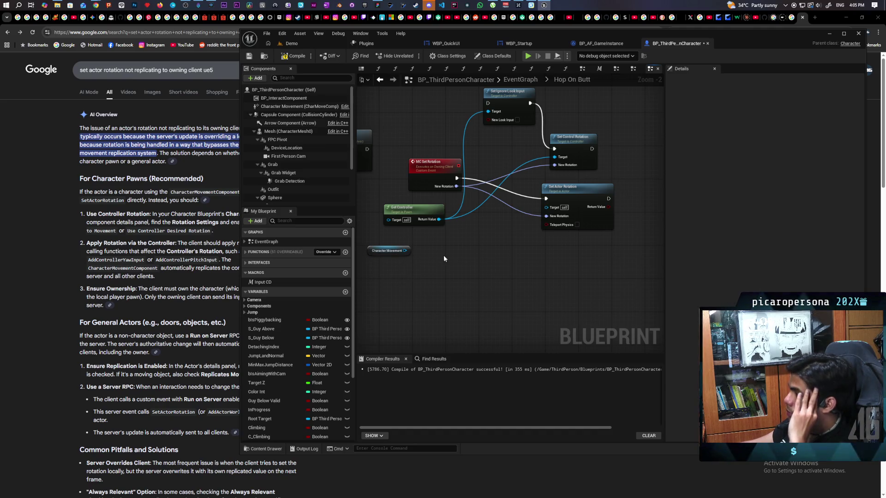
Add a SET Orient Rotation To Movement node wired from Character Movement.
drag(404, 251, 419, 275)
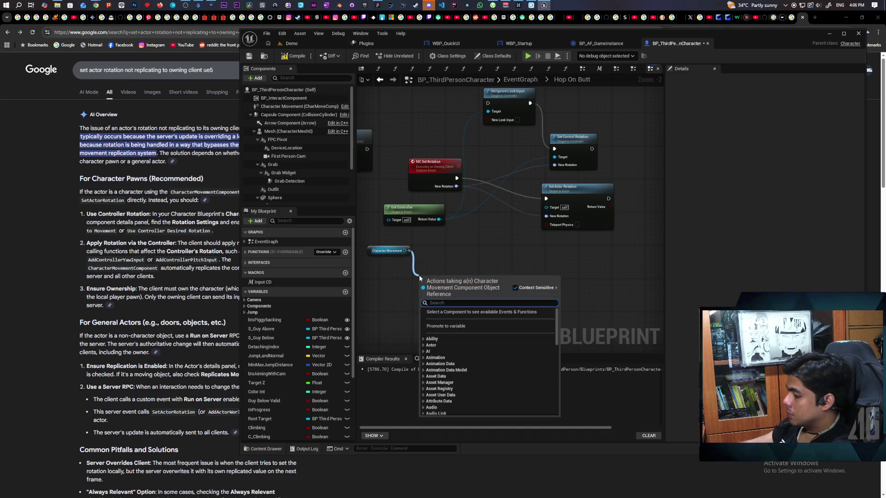
text(orient)
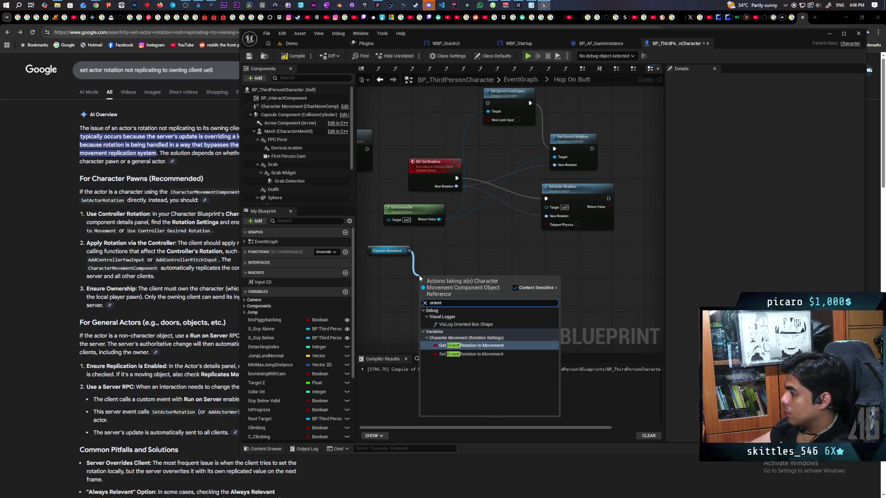
key(Down)
key(Return)
scroll(459, 266, up, 2)
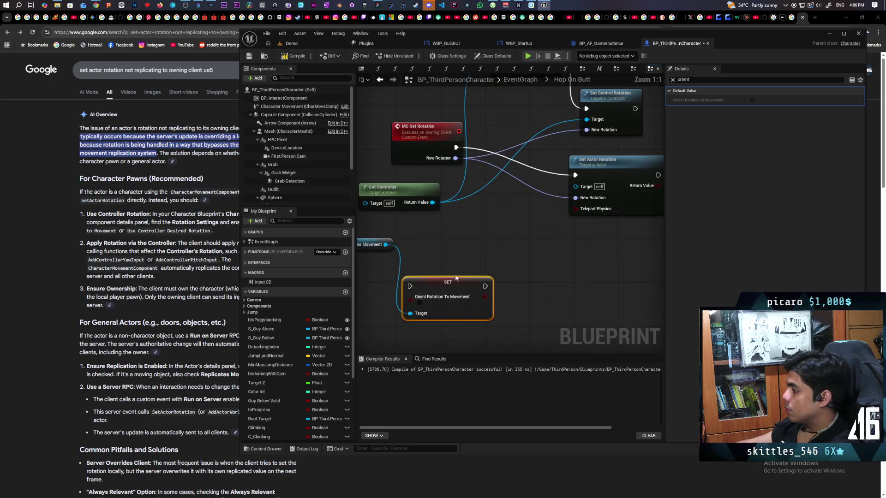
Position the Orient Rotation setter between the MC Set Rotation event and Set Actor Rotation, then return to Demo.
drag(450, 282, 533, 199)
drag(535, 249, 601, 233)
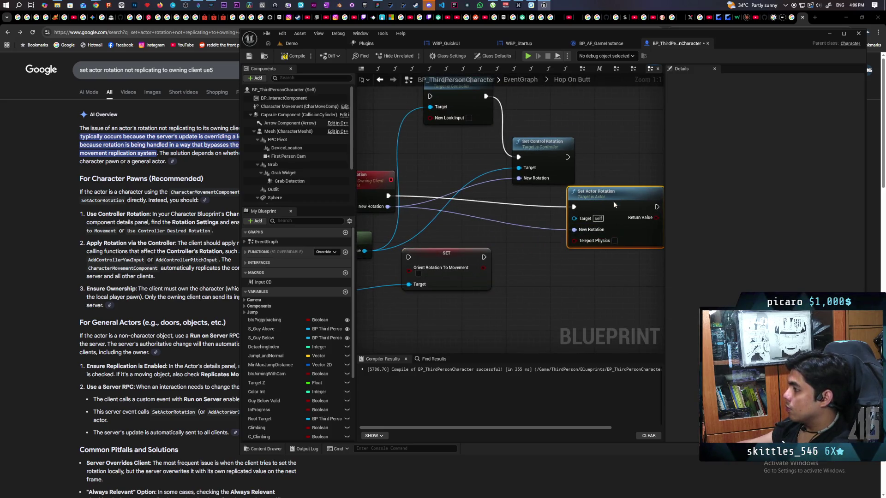
drag(433, 264, 471, 213)
mouse_move(388, 196)
mouse_down()
mouse_move(447, 207)
mouse_move(573, 207)
mouse_up()
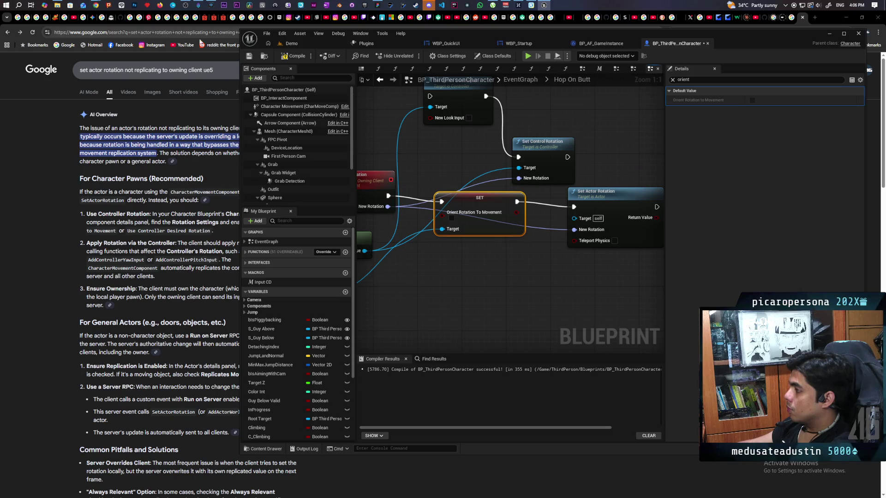
click(301, 44)
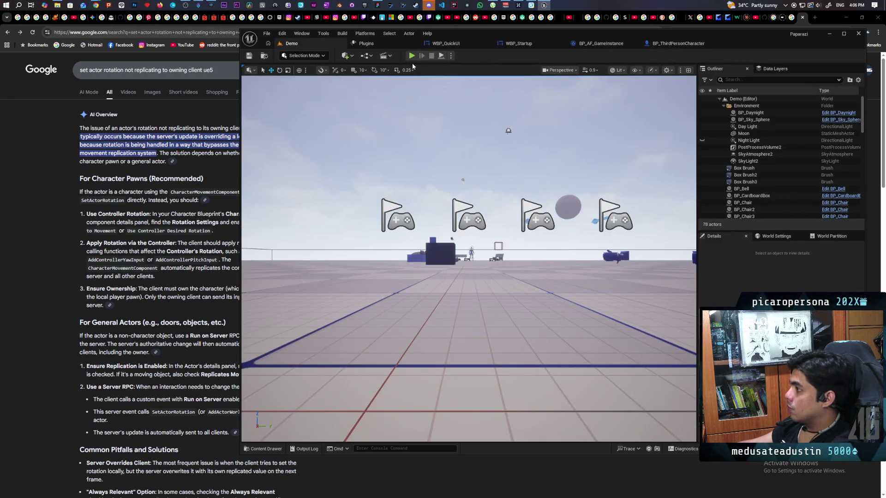
Playtest the Demo level with three clients, moving with W and F, then stop and reopen BP_ThirdPersonCharacter.
click(411, 55)
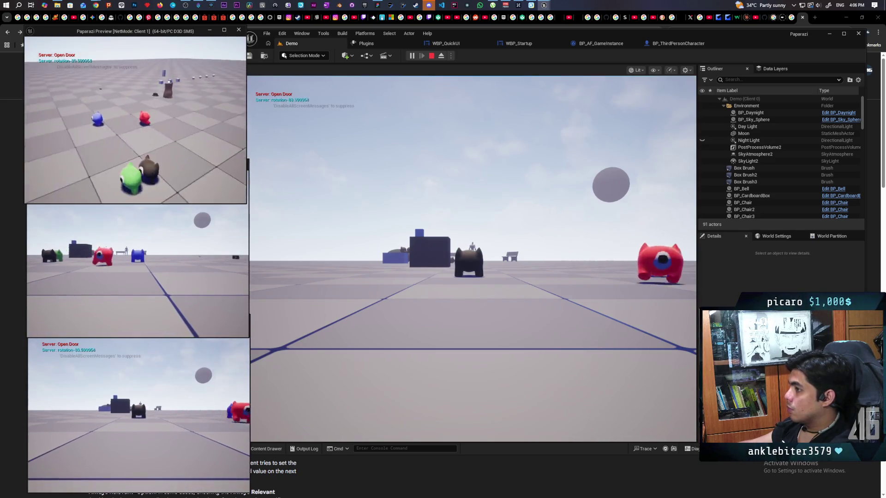
key(w)
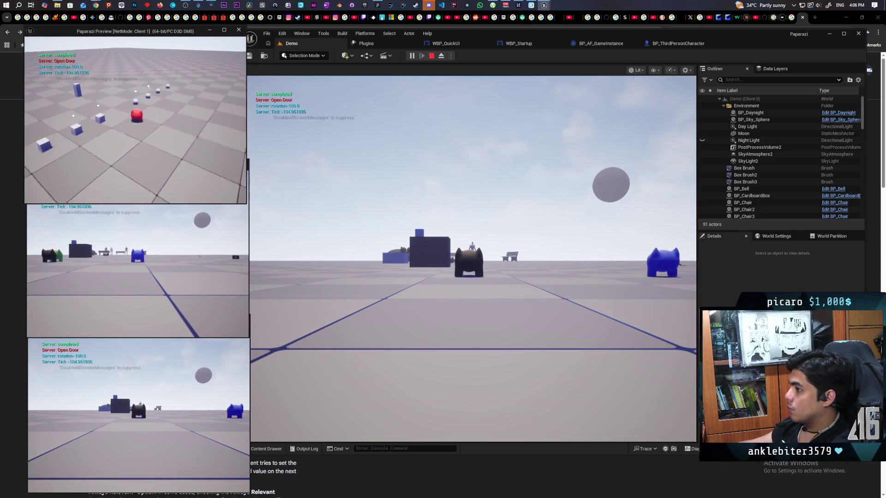
key(f)
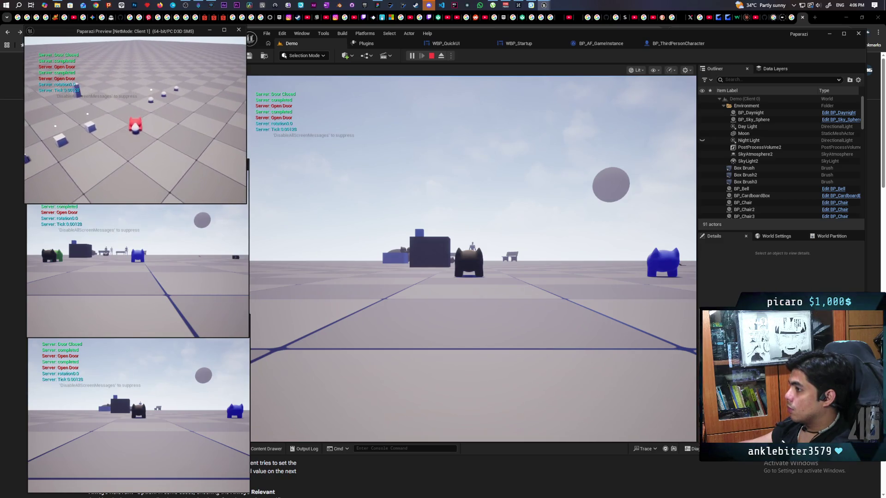
click(469, 258)
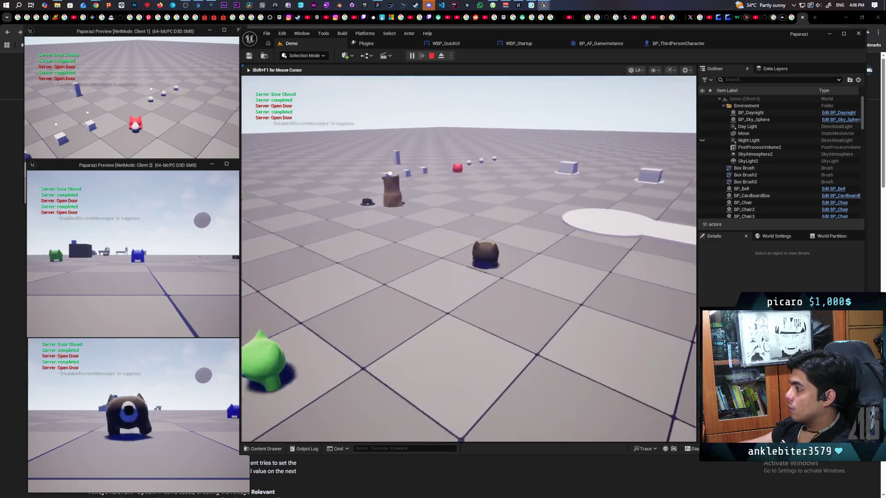
key(Escape)
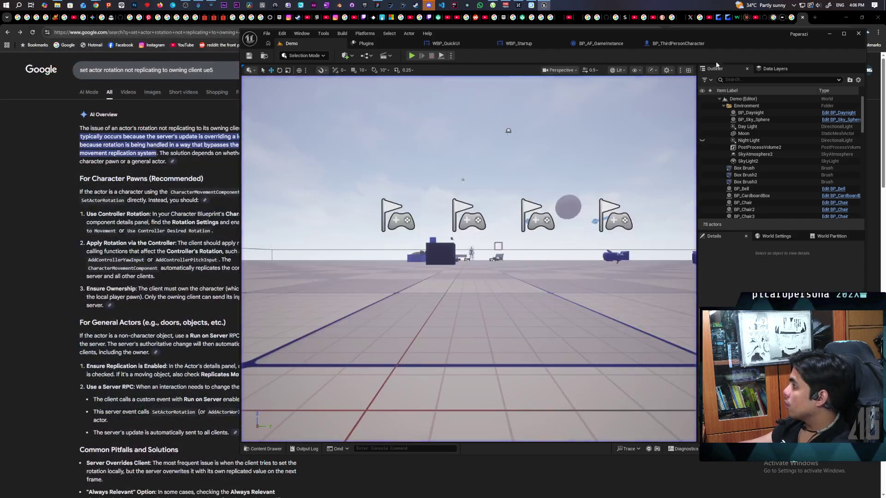
click(674, 44)
scroll(485, 235, down, 3)
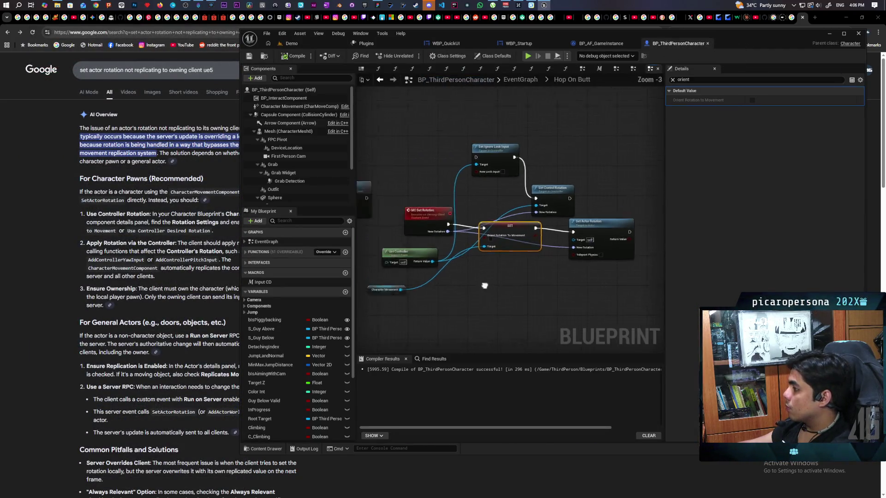
Move Set Actor Rotation into the chain, lined up with Launch Character.
drag(484, 235, 577, 250)
mouse_move(457, 232)
mouse_down()
mouse_move(449, 206)
mouse_move(455, 211)
mouse_up()
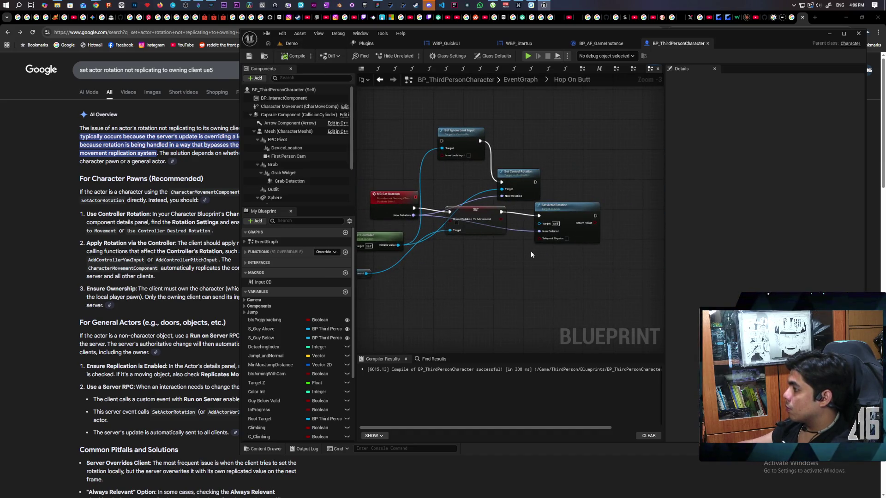
scroll(530, 251, up, 1)
mouse_move(456, 254)
mouse_down()
mouse_move(516, 247)
mouse_move(503, 244)
mouse_up()
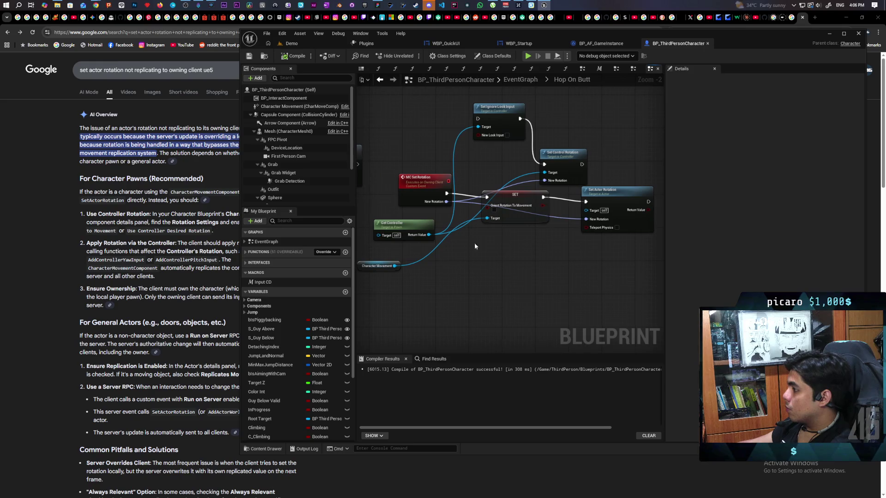
Duplicate the Orient Rotation To Movement setter, target Character Movement, and place it after Set Actor Rotation.
click(519, 217)
key(ctrl+v)
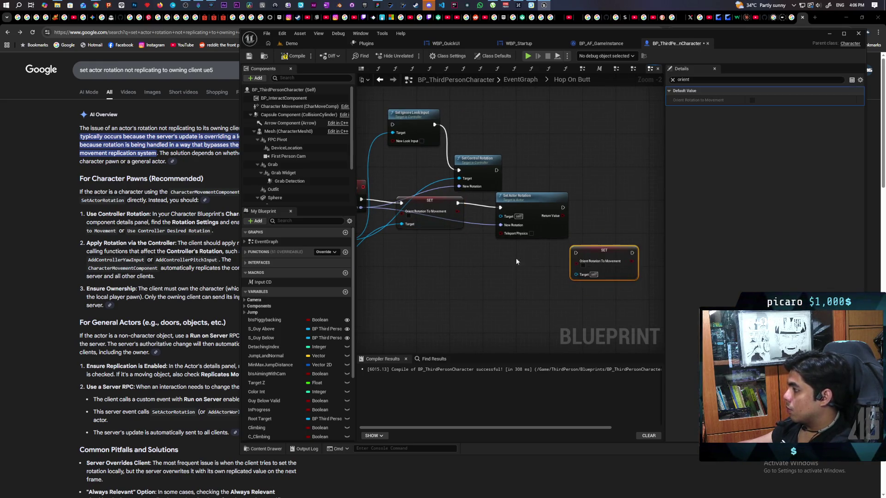
drag(595, 261, 661, 251)
mouse_move(381, 254)
mouse_down()
mouse_move(649, 257)
mouse_move(503, 285)
mouse_up()
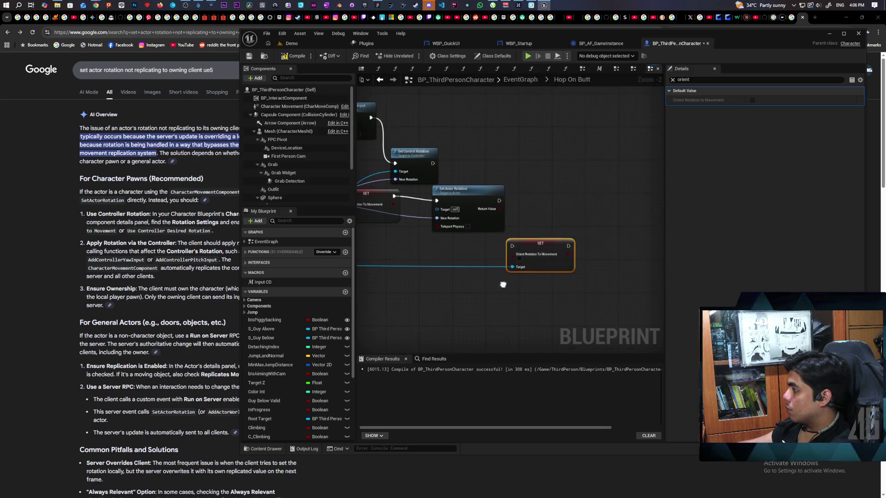
mouse_move(532, 242)
mouse_down()
mouse_move(537, 188)
mouse_move(471, 185)
mouse_up()
drag(538, 191, 546, 196)
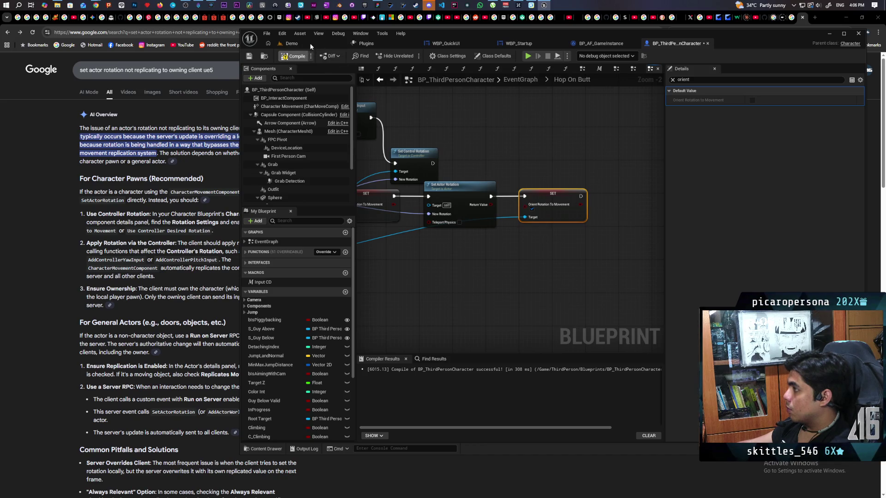
click(311, 46)
Run a three-client Demo playtest, walk the client forward with W, then stop and reopen BP_ThirdPersonCharacter.
click(411, 56)
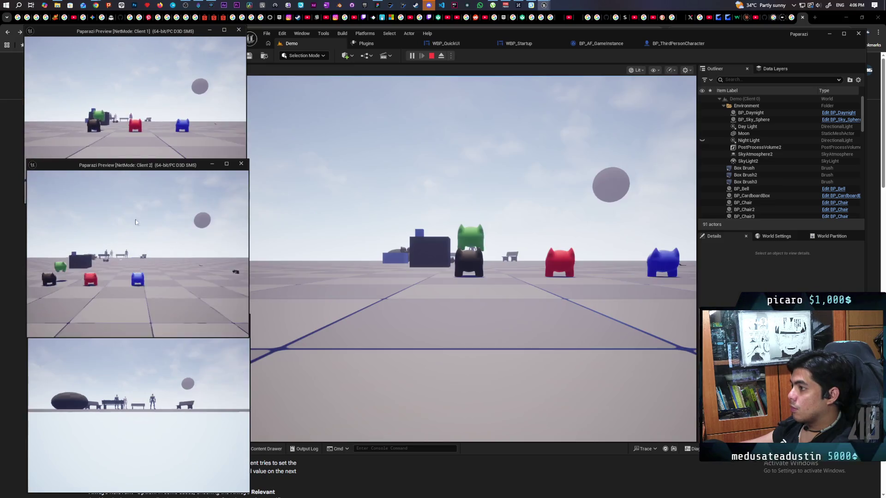
key(w)
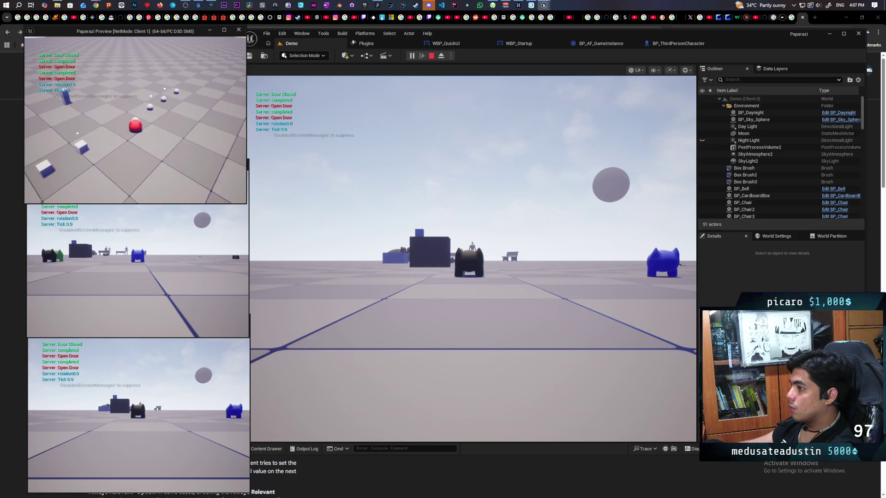
click(461, 208)
click(461, 208)
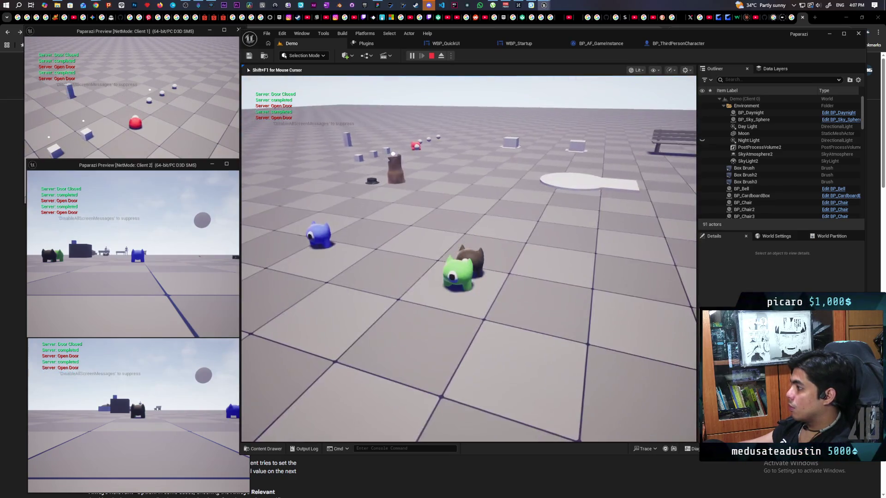
key(Escape)
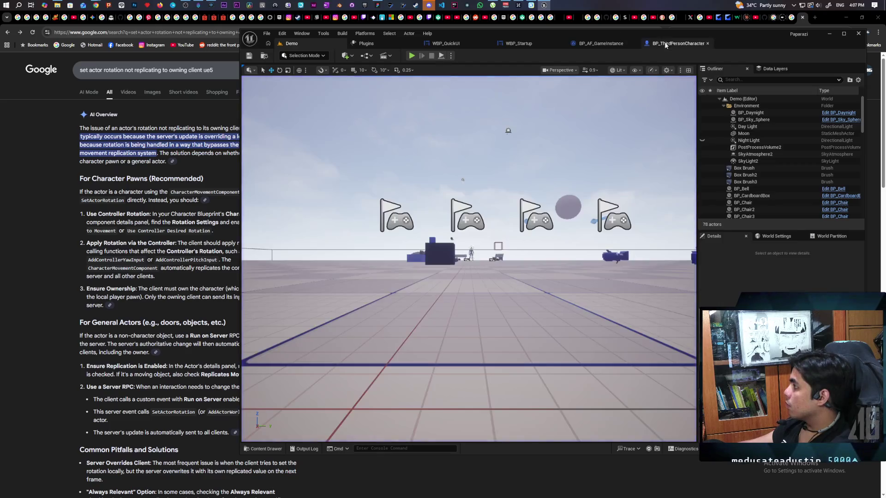
click(679, 43)
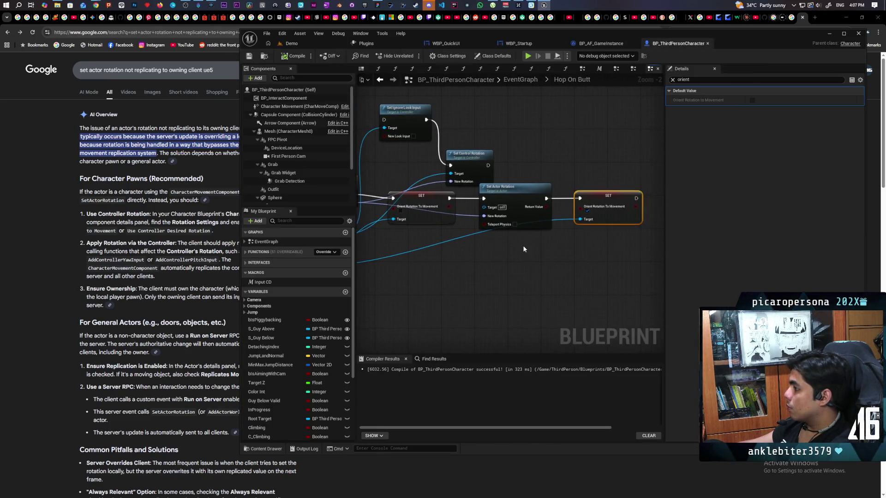
Shift the second Orient Rotation setter further right to make room in the chain.
mouse_move(535, 257)
mouse_down()
mouse_move(609, 254)
mouse_move(486, 274)
mouse_up()
scroll(524, 287, down, 2)
scroll(518, 285, up, 2)
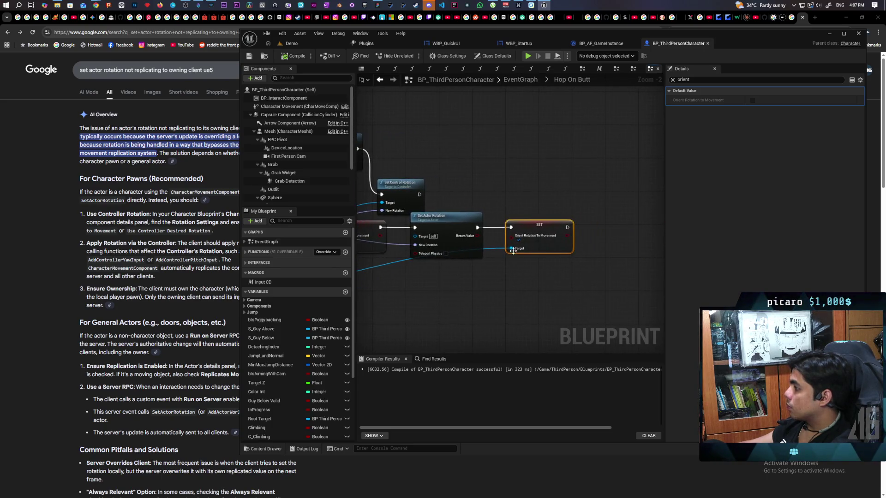
drag(521, 224, 647, 226)
Insert a Retriggerable Delay of 0.6 seconds feeding its Completed output into the second setter.
right_click(528, 239)
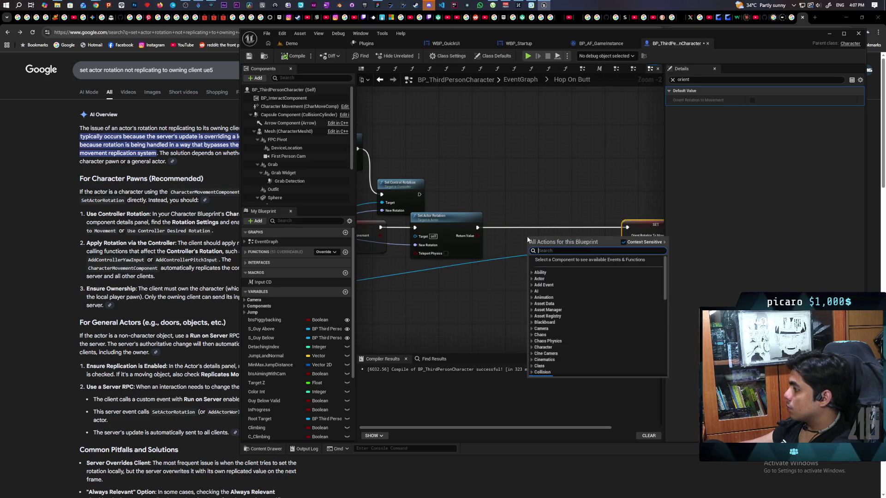
text(retirgg)
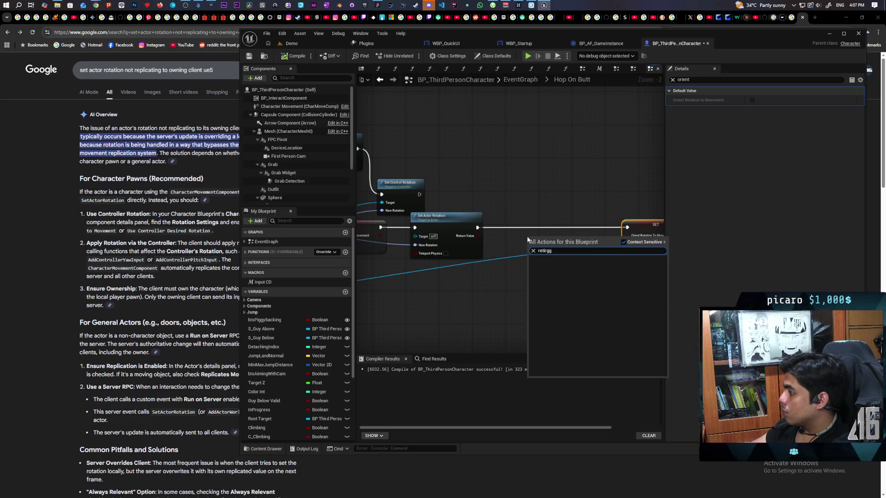
key(BackSpace)
key(BackSpace)
key(BackSpace)
text(rig)
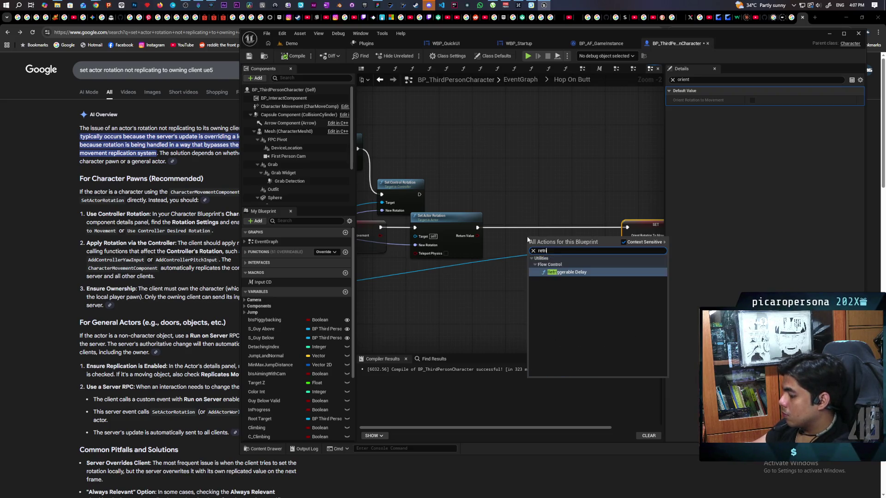
key(Return)
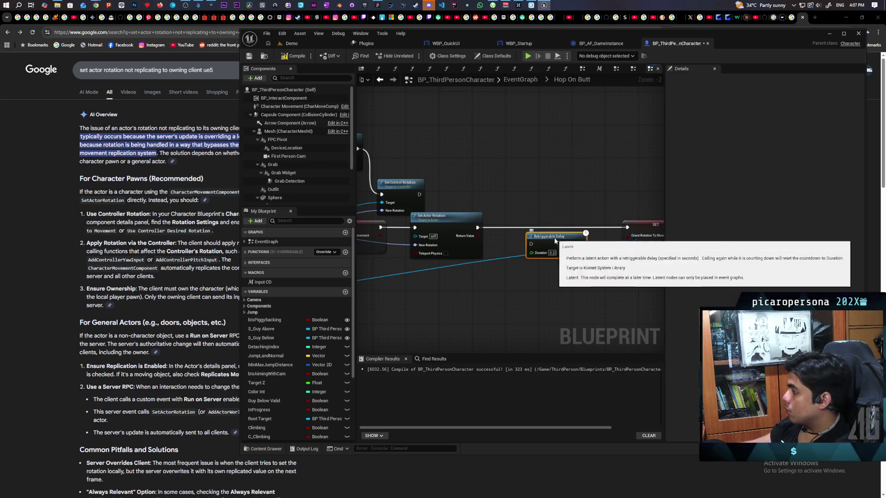
drag(538, 218, 538, 223)
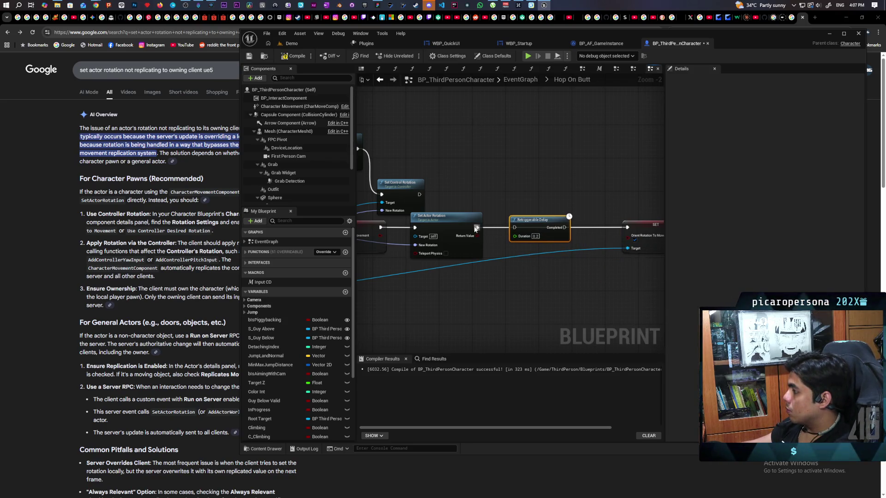
drag(563, 228, 628, 227)
click(535, 236)
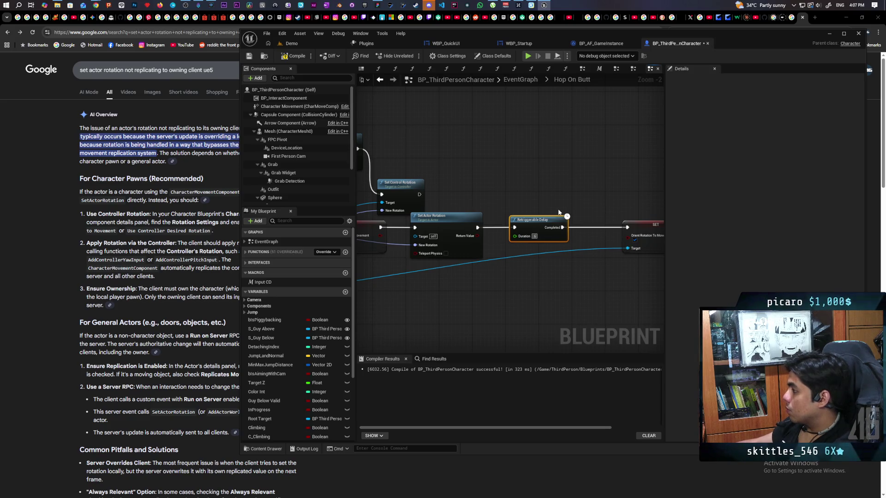
click(551, 179)
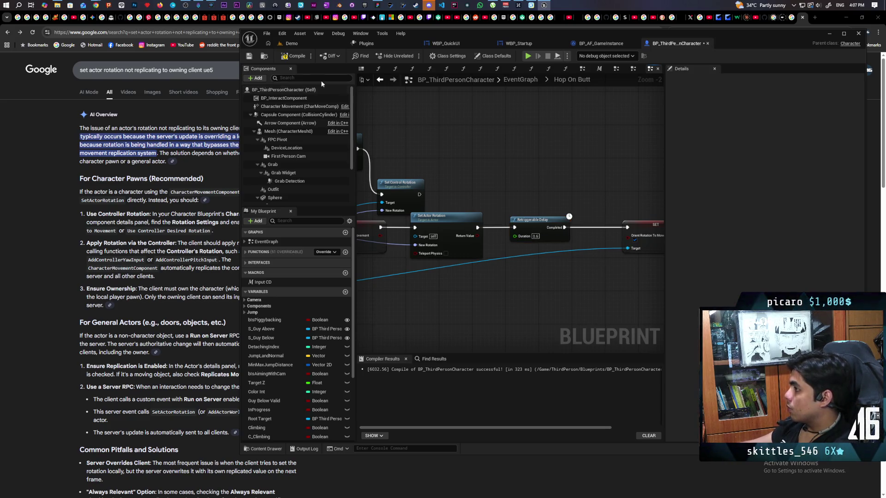
click(291, 43)
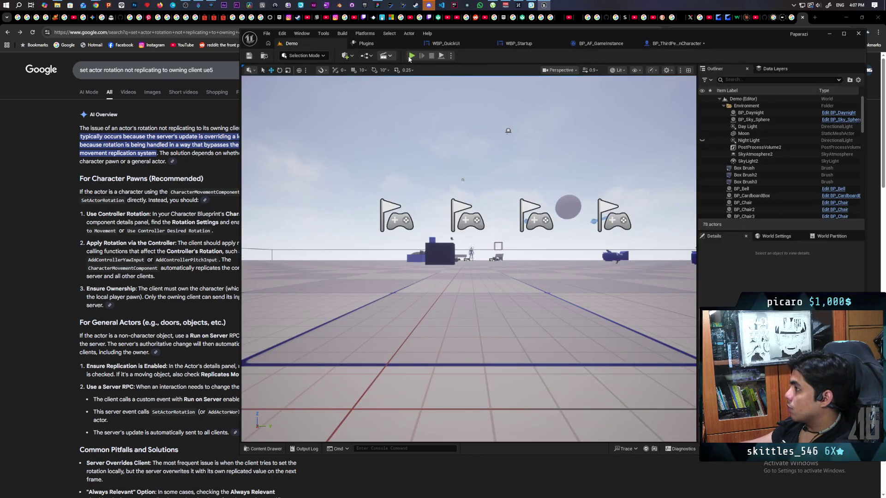
Playtest with Alt+P, walking Client 1 and pressing E to test rotation, then return to the graph.
key(alt+p)
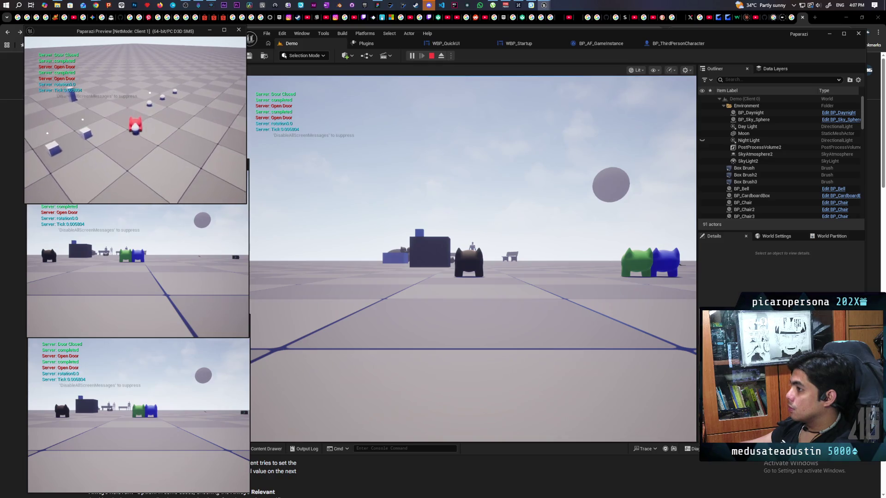
drag(439, 220, 280, 177)
click(221, 139)
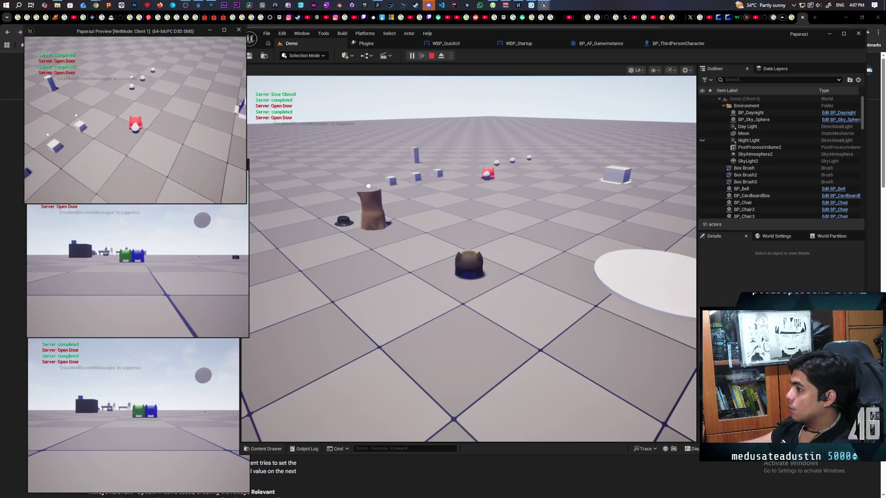
key(w)
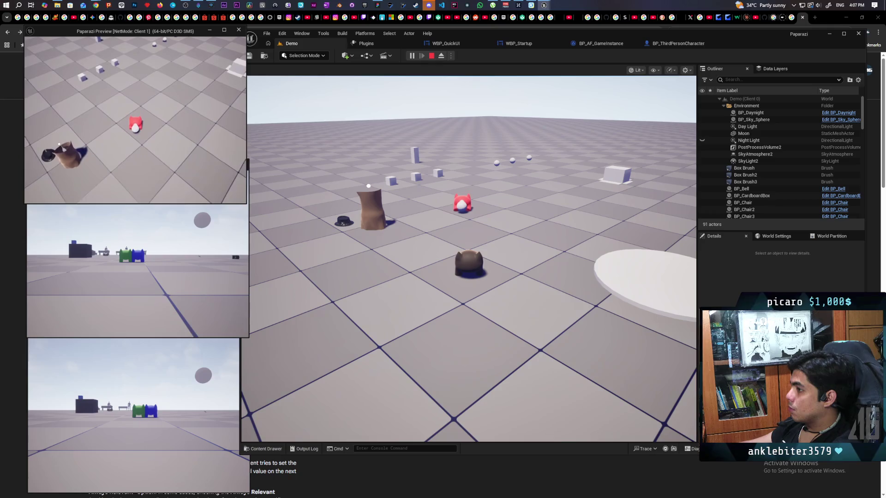
key(e)
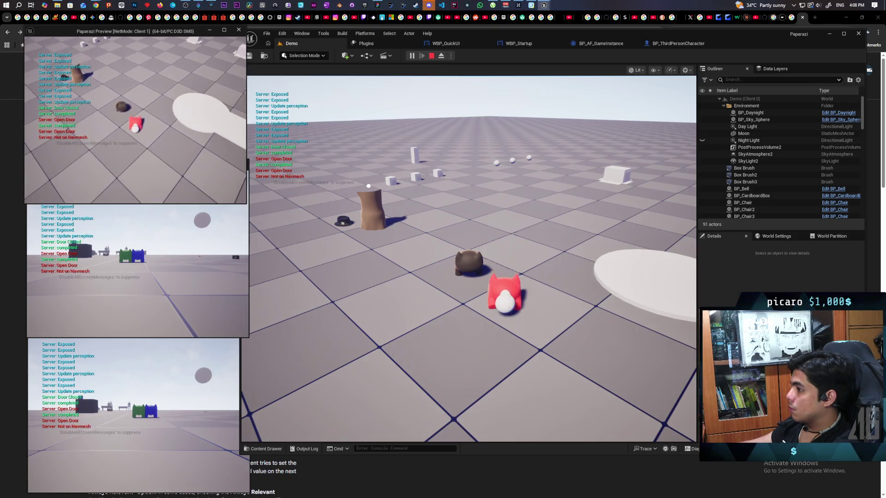
key(Escape)
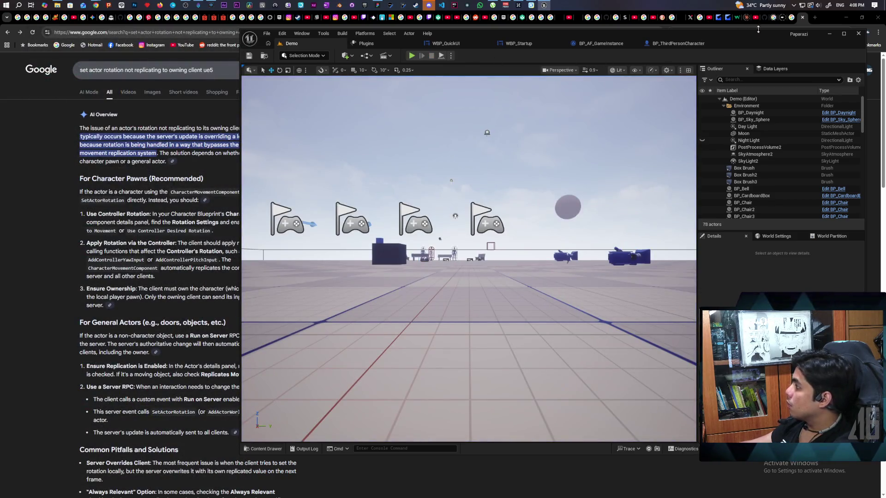
click(677, 44)
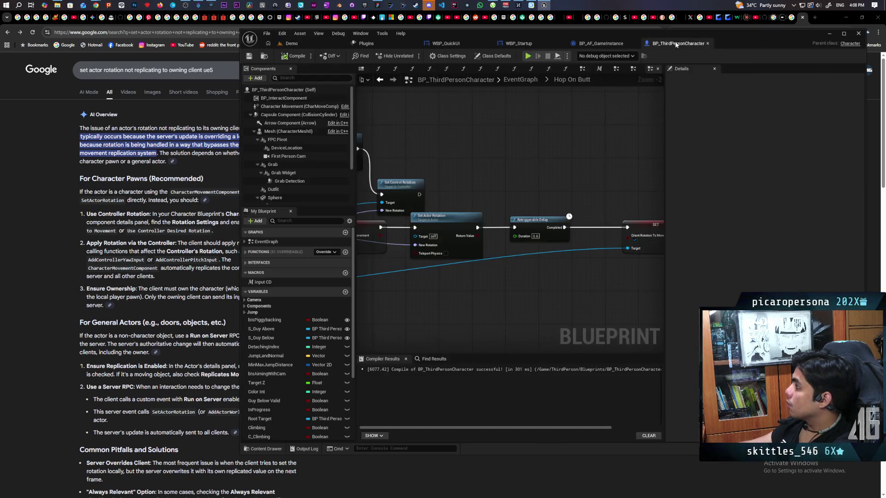
drag(501, 205, 576, 187)
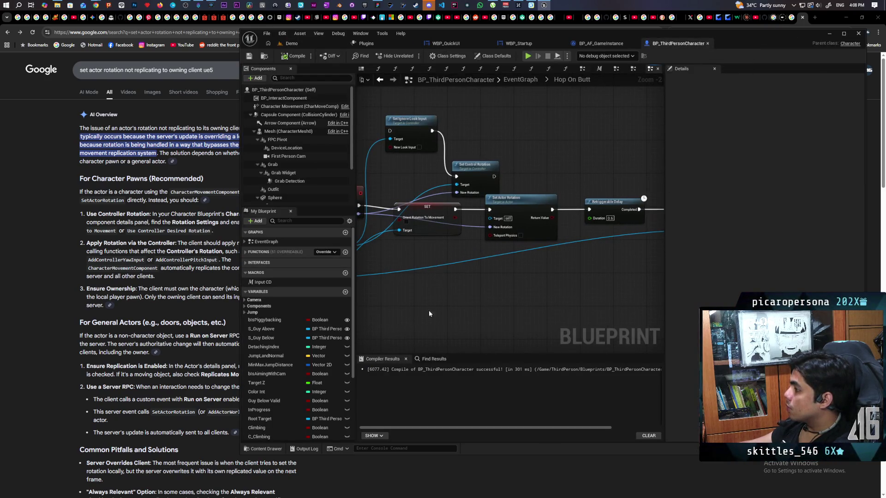
Bring the Google search results back and scroll through the AI answer.
click(207, 383)
scroll(131, 428, down, 3)
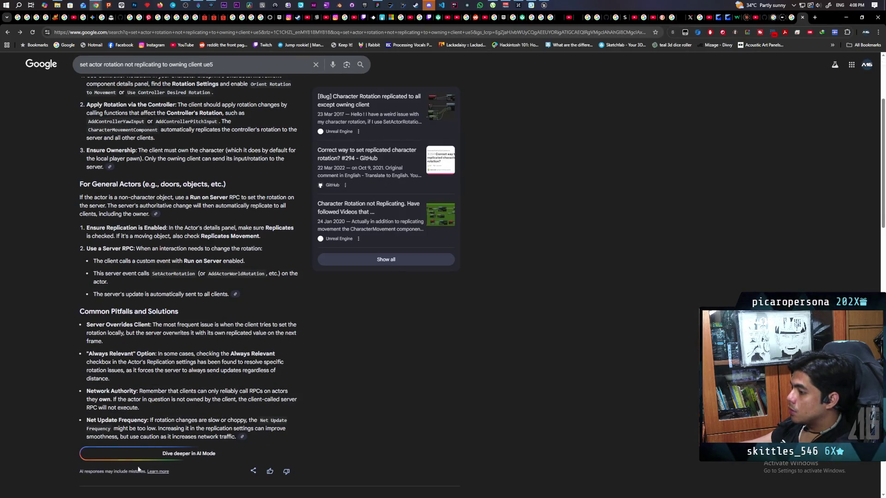
scroll(138, 469, down, 3)
scroll(150, 355, up, 2)
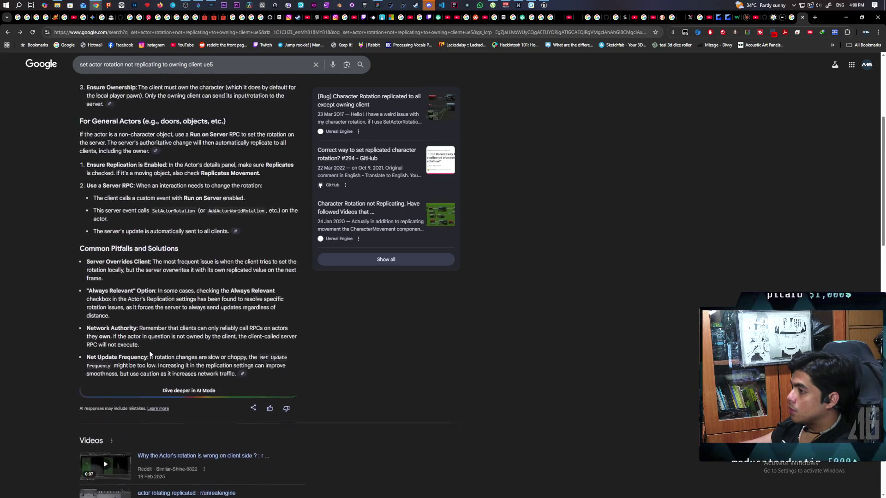
scroll(150, 354, up, 2)
Tell AI Mode 'it seems that orient rotation to movement was the problem' and read its reply.
click(196, 488)
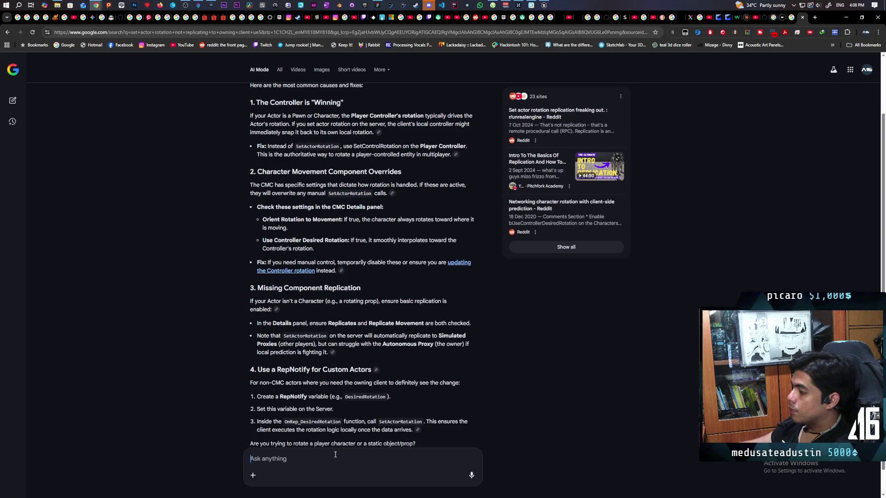
text(it seems that orie)
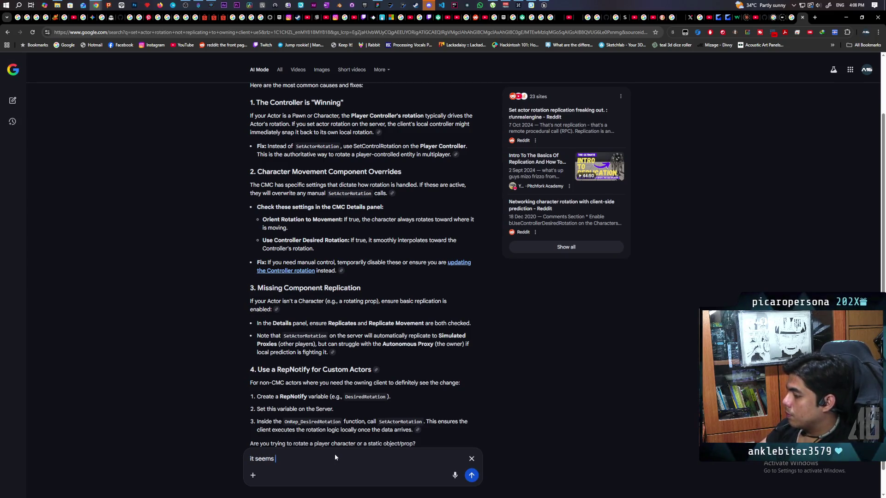
text(nt rotation to)
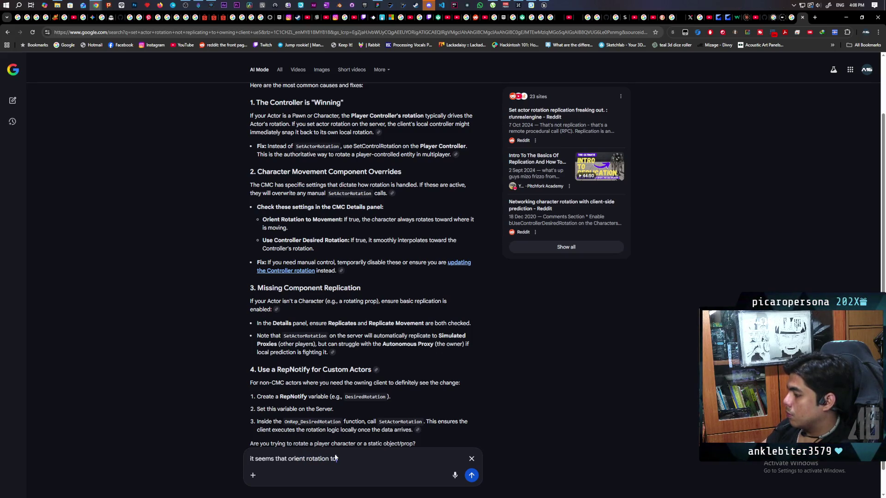
text( movement)
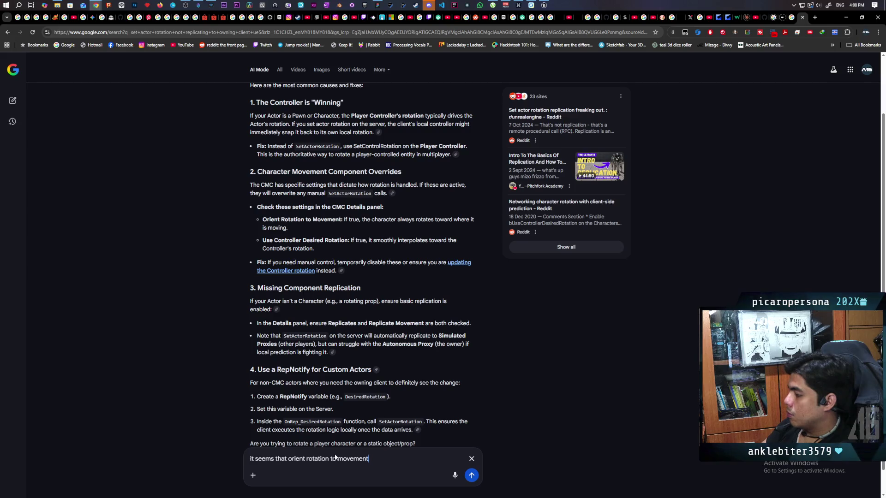
text( was the problem)
key(Return)
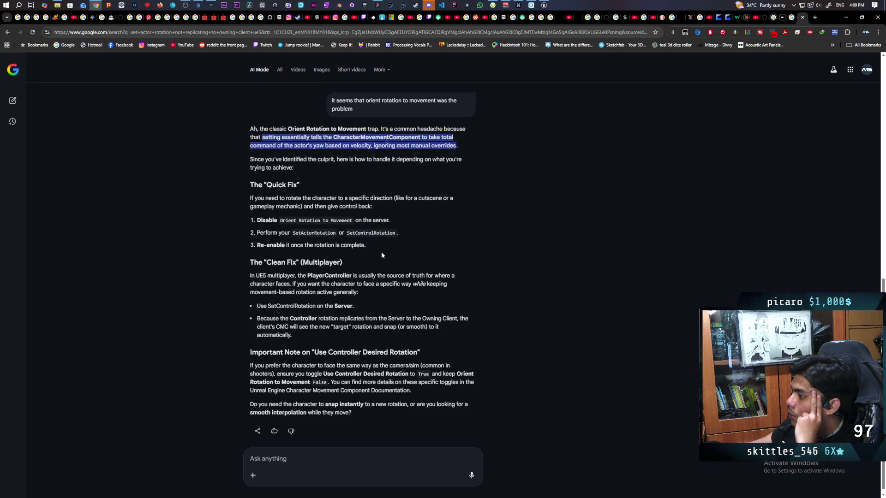
scroll(388, 254, down, 1)
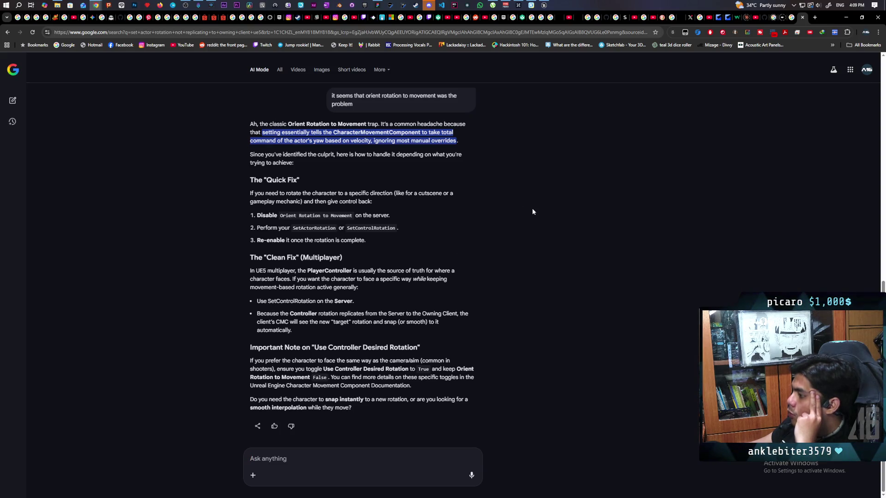
click(544, 5)
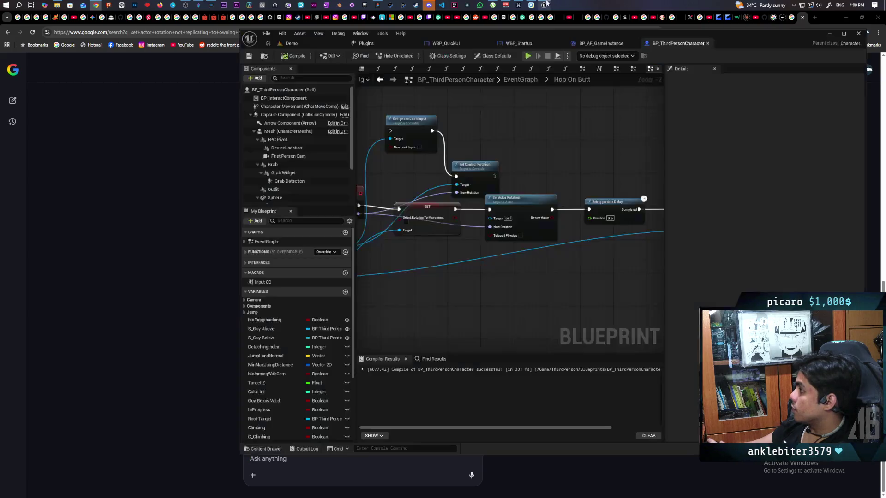
Wire Set Control Rotation after Launch Character, feeding Make Rotator into New Rotation, then compile.
scroll(512, 155, down, 4)
scroll(502, 163, up, 3)
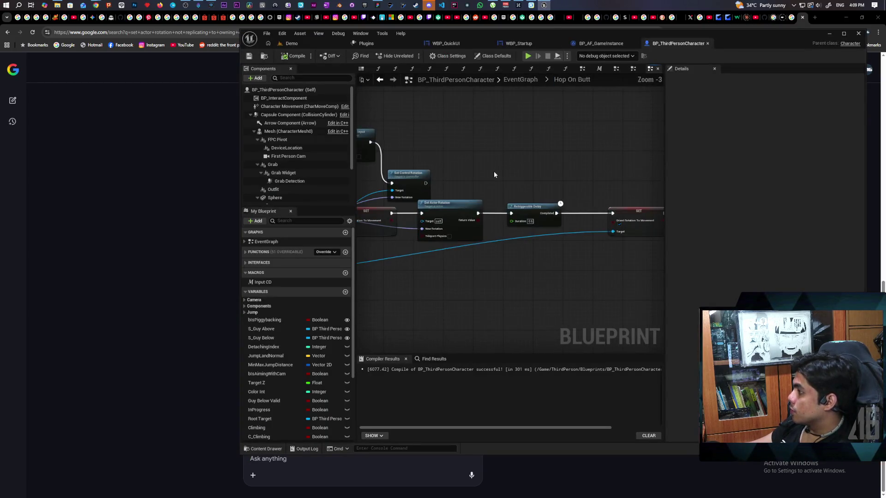
mouse_move(563, 179)
mouse_down()
mouse_move(570, 135)
mouse_move(506, 114)
mouse_move(444, 117)
mouse_move(410, 139)
mouse_move(438, 147)
mouse_up()
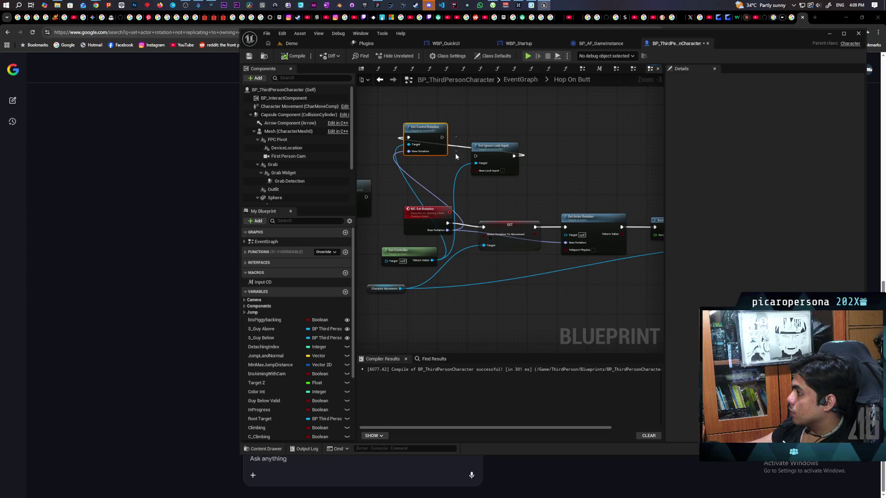
drag(460, 163, 539, 149)
drag(369, 185, 467, 202)
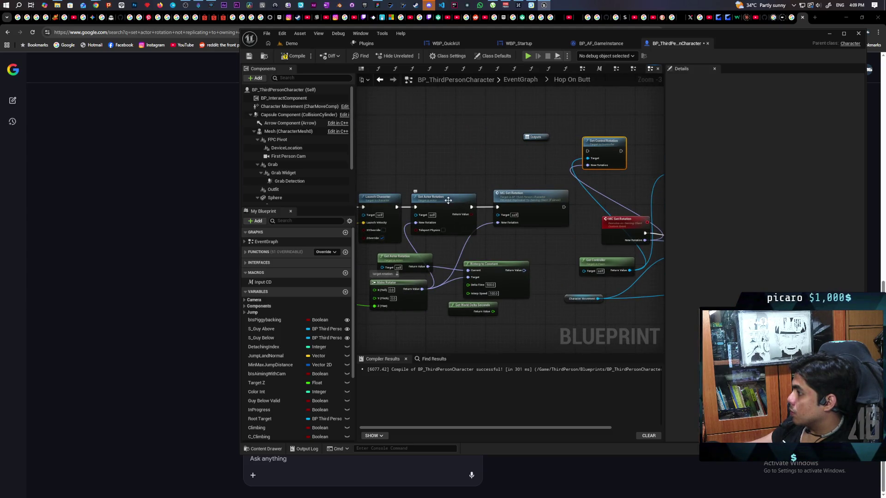
mouse_move(396, 207)
mouse_down()
mouse_move(530, 138)
mouse_move(587, 152)
mouse_up()
mouse_move(585, 229)
mouse_down()
mouse_move(552, 218)
mouse_move(547, 245)
mouse_move(593, 247)
mouse_up()
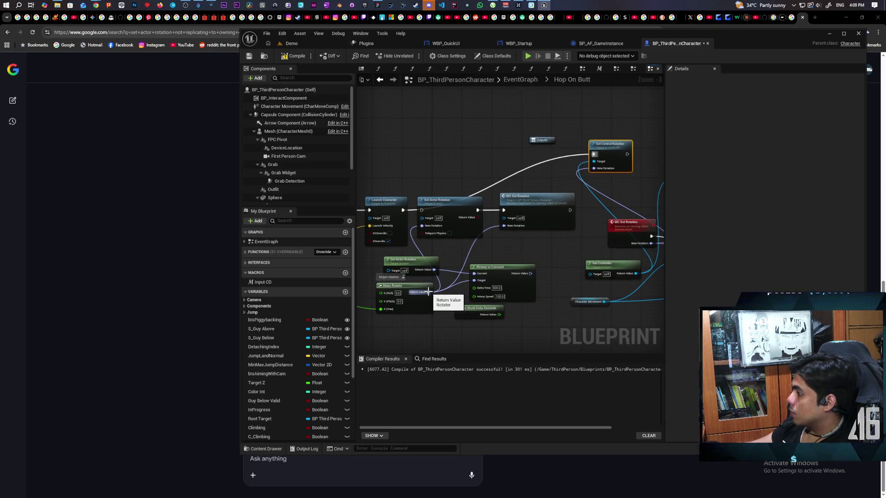
drag(428, 293, 594, 168)
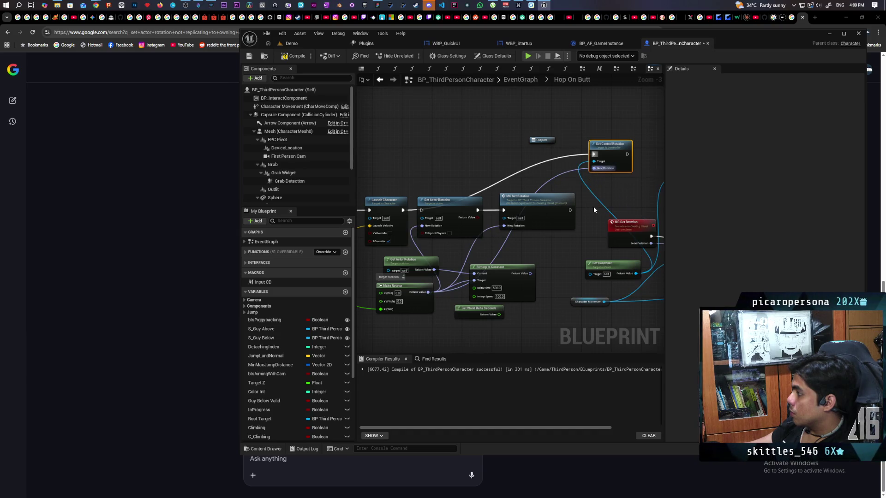
click(295, 56)
click(307, 43)
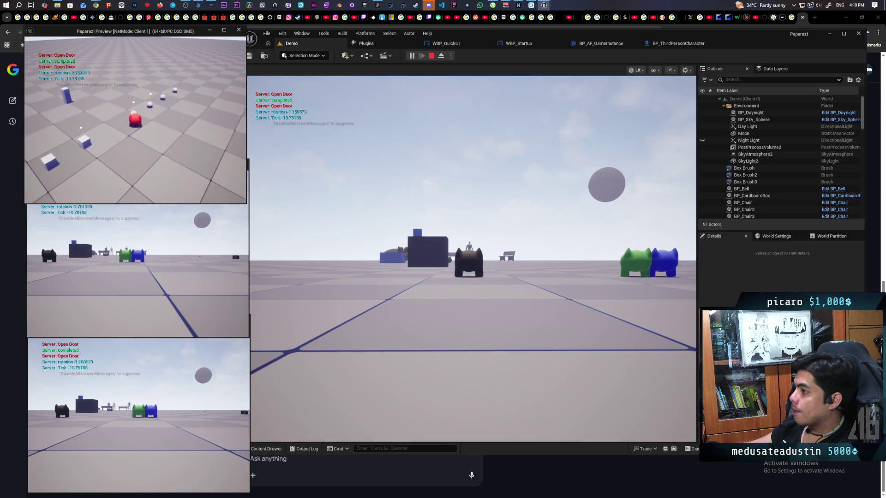
Check rotation in the Client 2 and main play windows, stop the session, and reopen BP_ThirdPersonCharacter.
click(229, 208)
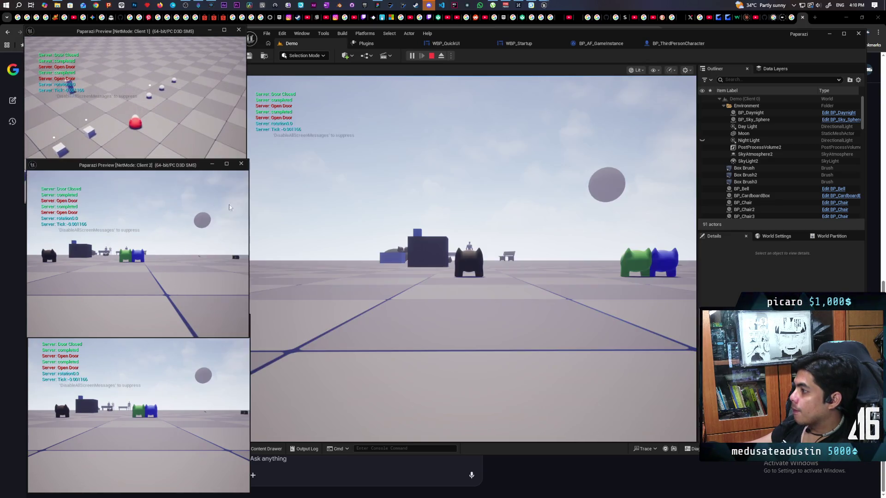
click(313, 121)
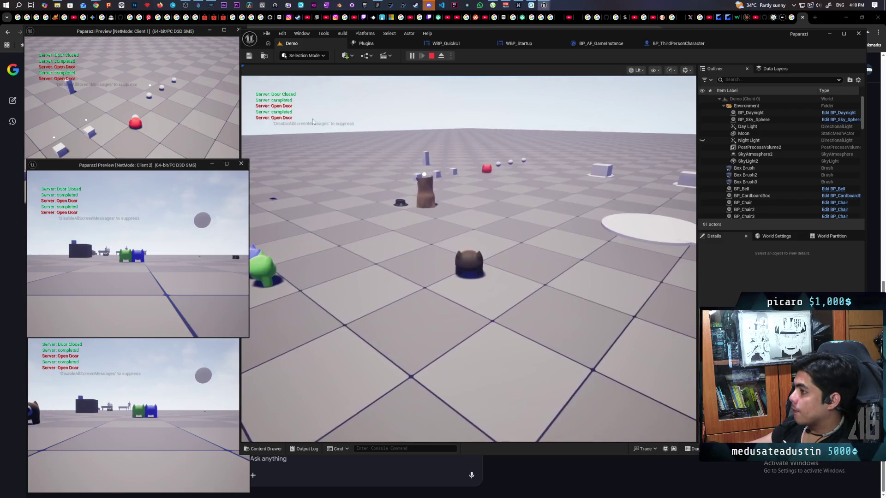
key(Escape)
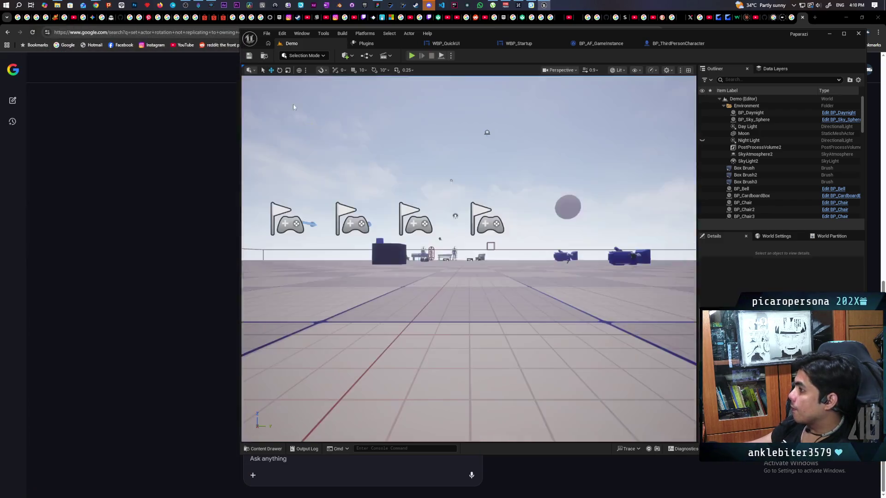
click(196, 202)
click(544, 4)
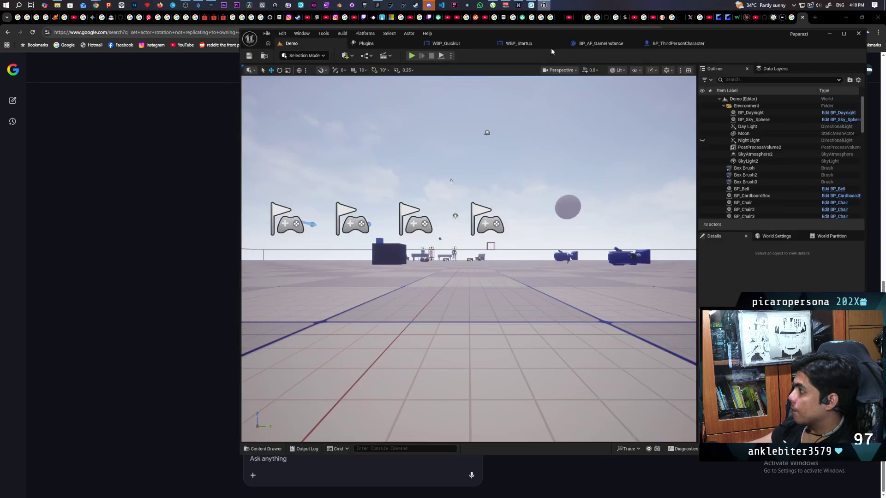
click(676, 43)
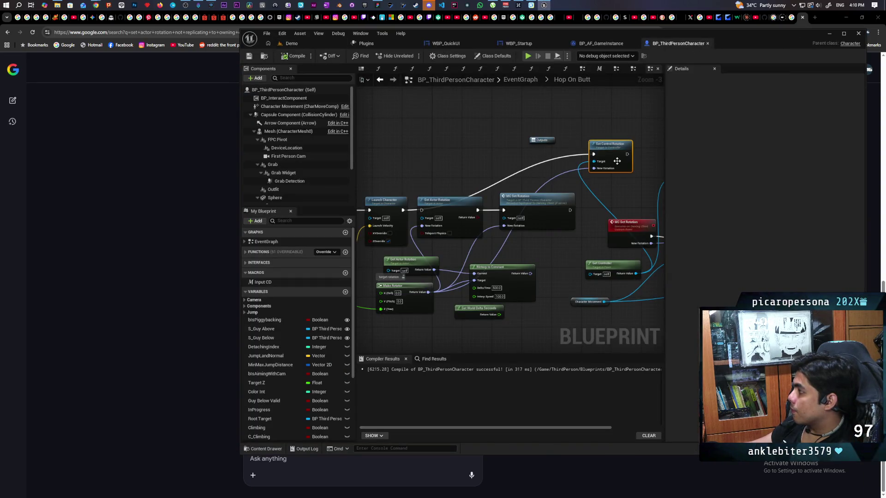
scroll(617, 161, up, 1)
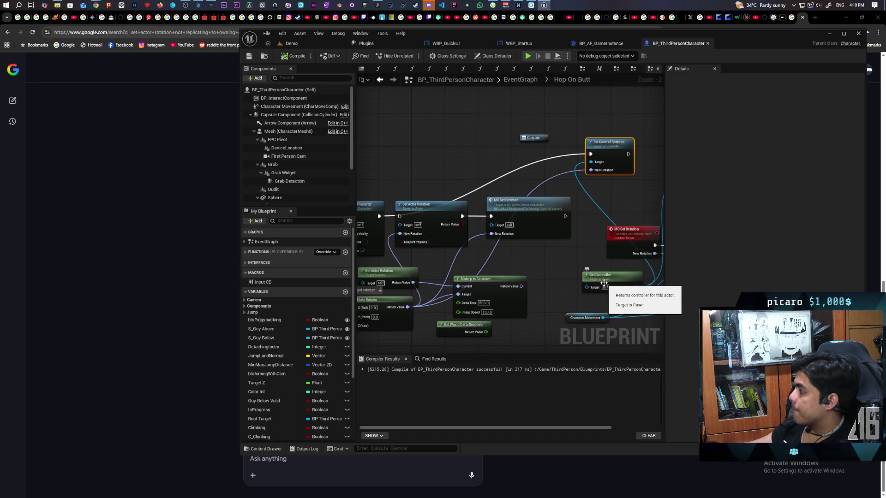
mouse_move(544, 5)
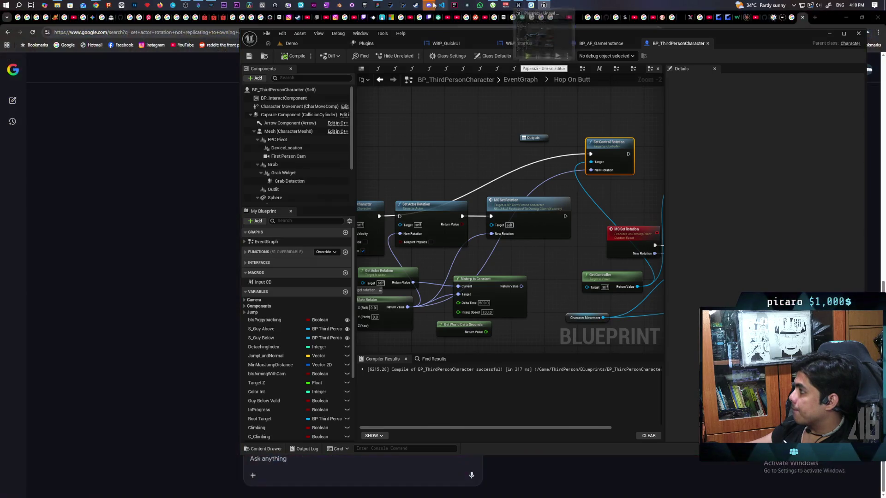
Bring the AI Mode answer forward and start typing a follow-up that set control rotation does not work.
mouse_move(221, 7)
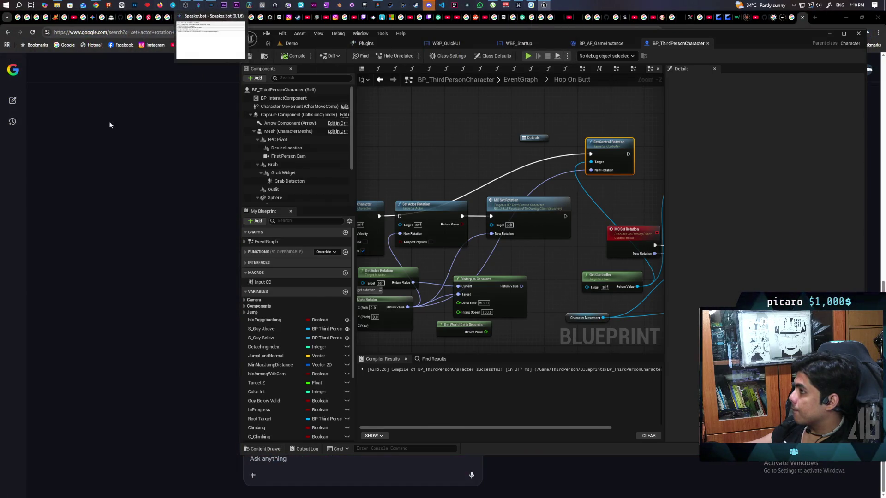
click(109, 122)
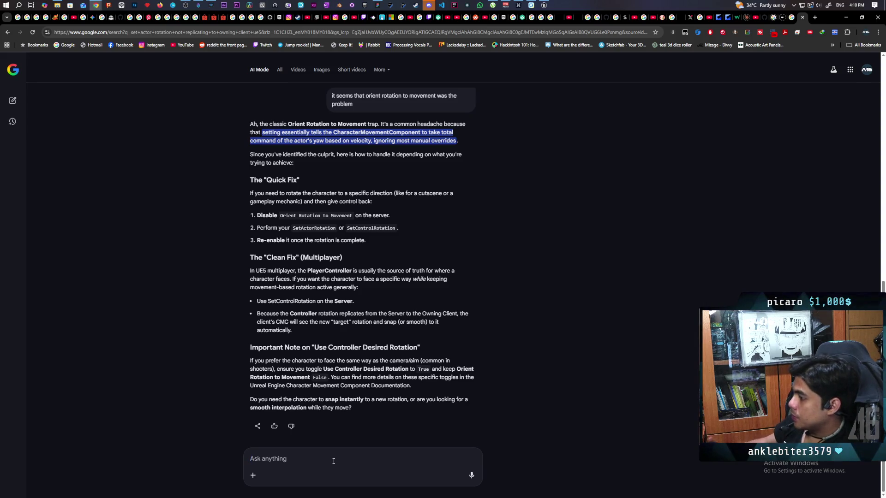
text(set control rota)
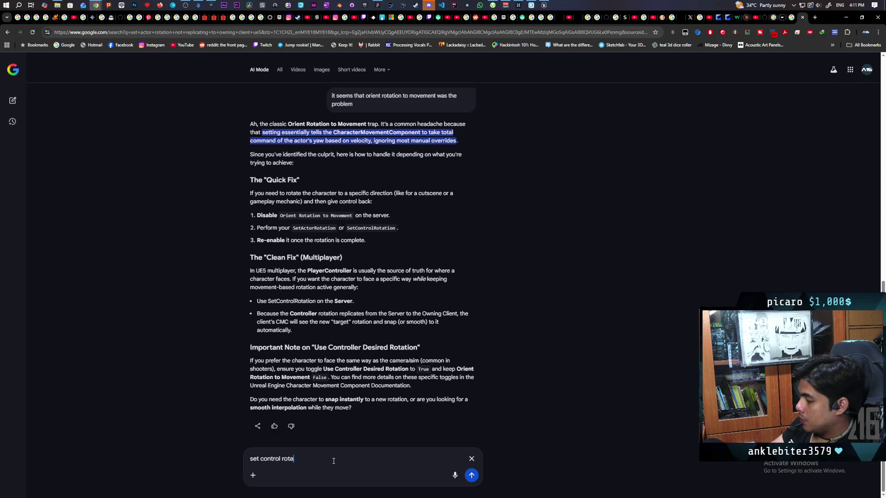
text(tion does not work)
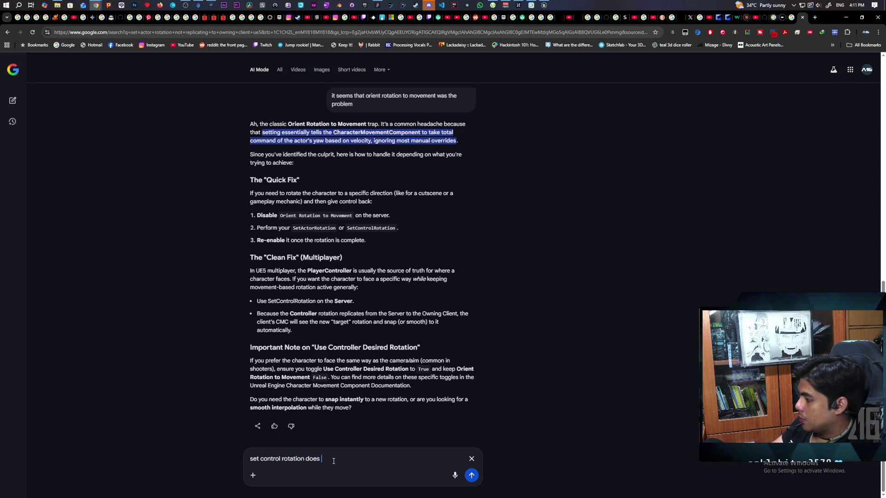
Submit 'set control rotation does not work', read the Use Controller Rotation Yaw suggestion, and return to Unreal.
key(Return)
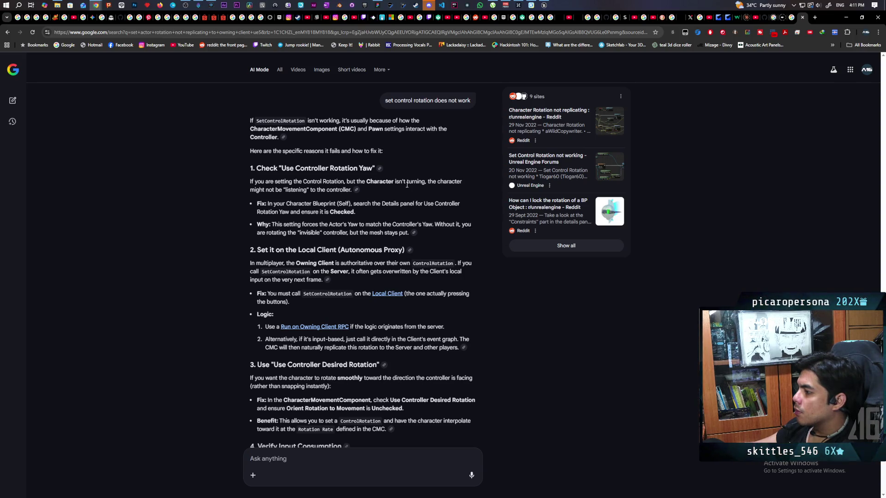
scroll(407, 185, down, 2)
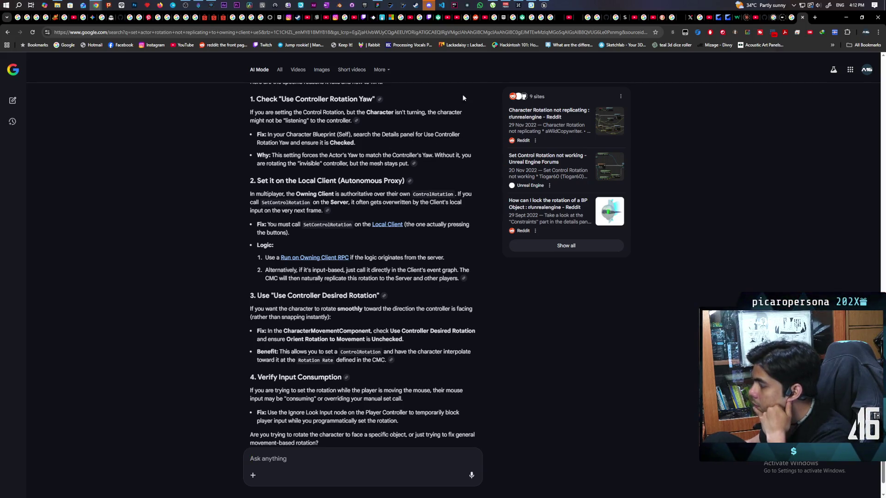
mouse_move(540, 3)
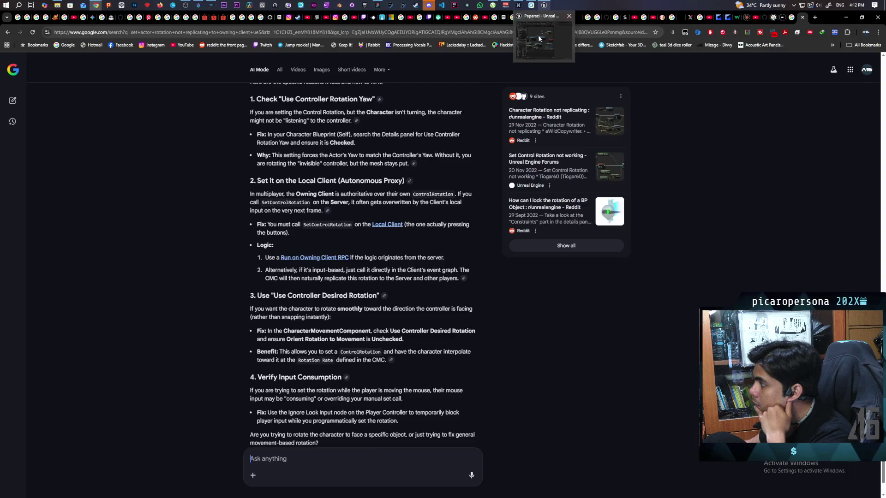
click(539, 39)
scroll(436, 194, up, 2)
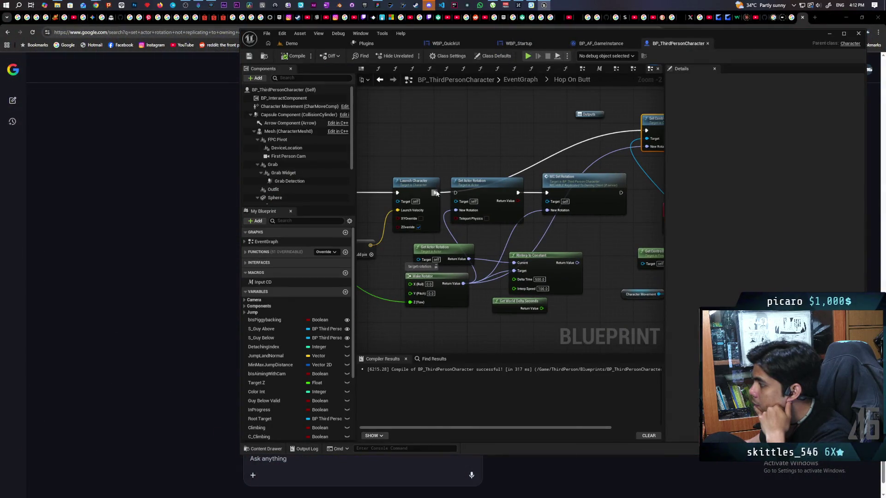
Rename the MC Set Rotation event to C Set Rotation in Details and save the Blueprint.
double_click(568, 181)
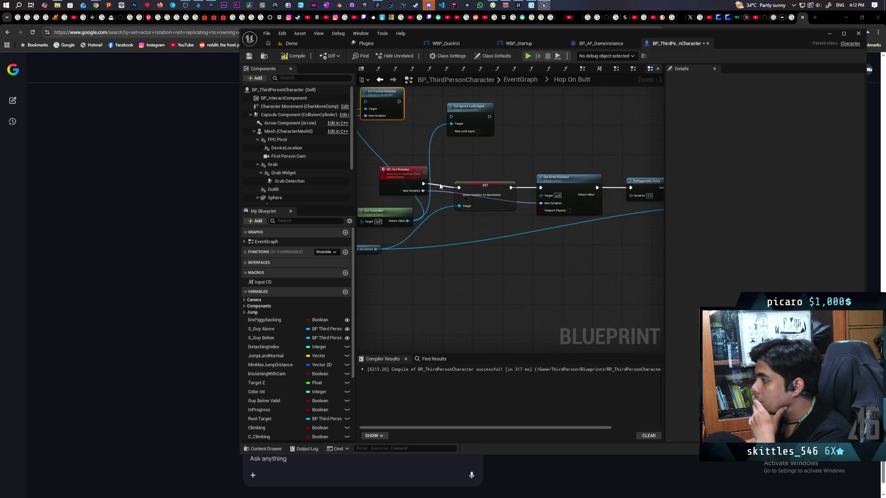
click(405, 185)
click(672, 80)
click(760, 100)
click(539, 140)
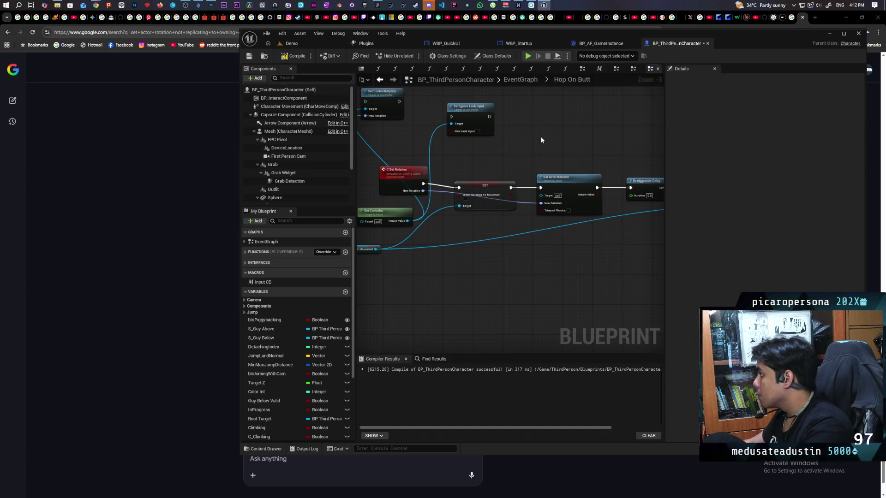
key(ctrl+s)
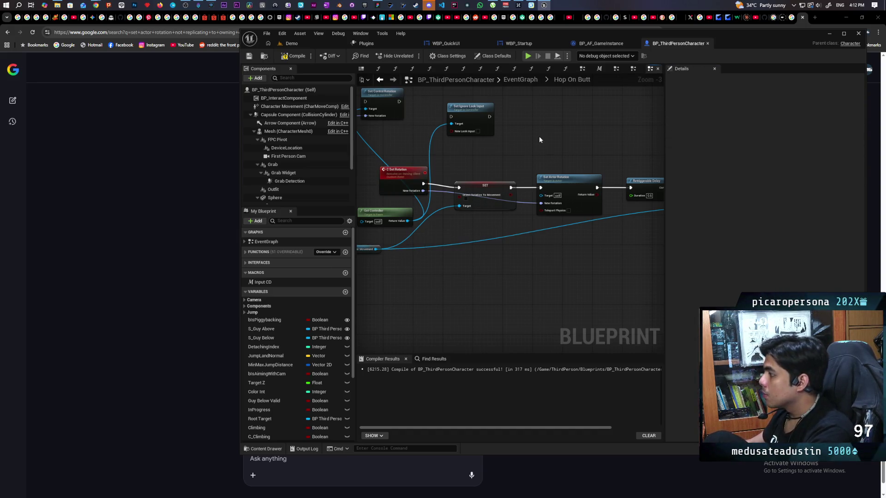
Return to the main EventGraph and center the view on the Hop and Branch movement logic.
drag(540, 138, 530, 118)
drag(491, 166, 504, 172)
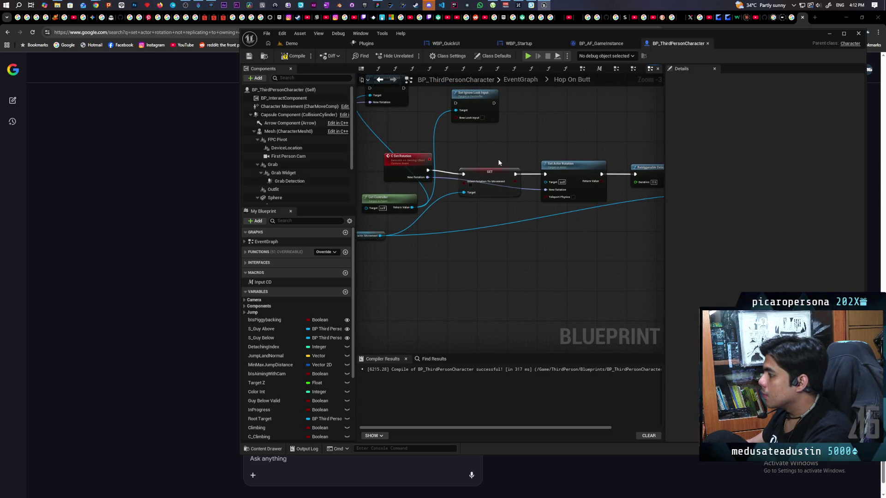
scroll(463, 146, down, 3)
scroll(491, 192, up, 3)
scroll(492, 192, down, 1)
drag(422, 75, 448, 88)
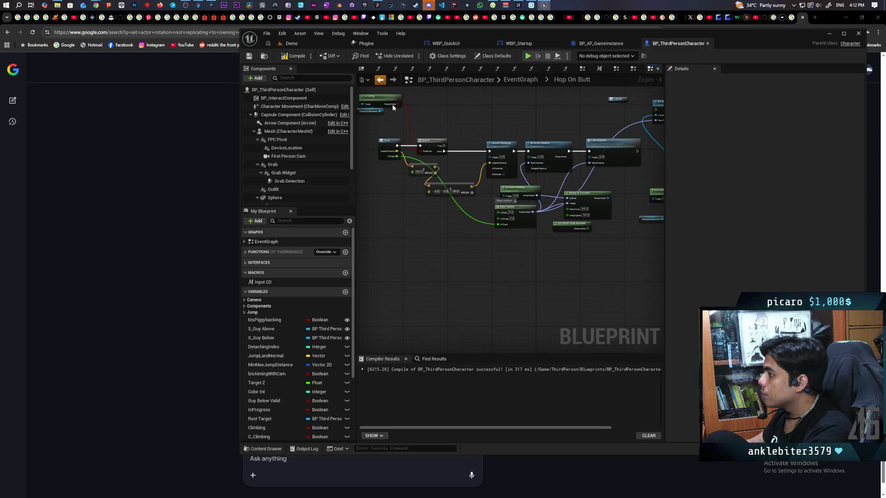
key(alt+Left)
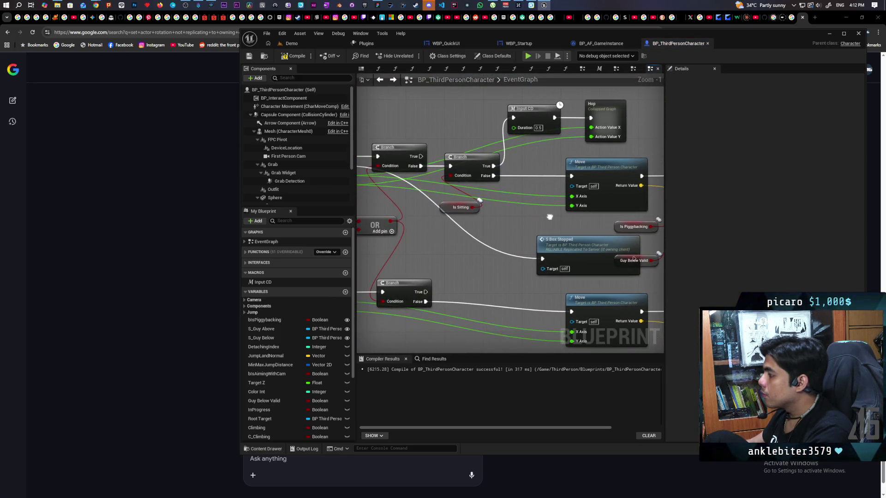
mouse_move(550, 216)
mouse_down()
mouse_move(543, 233)
mouse_move(523, 236)
mouse_move(553, 233)
mouse_move(519, 236)
mouse_up()
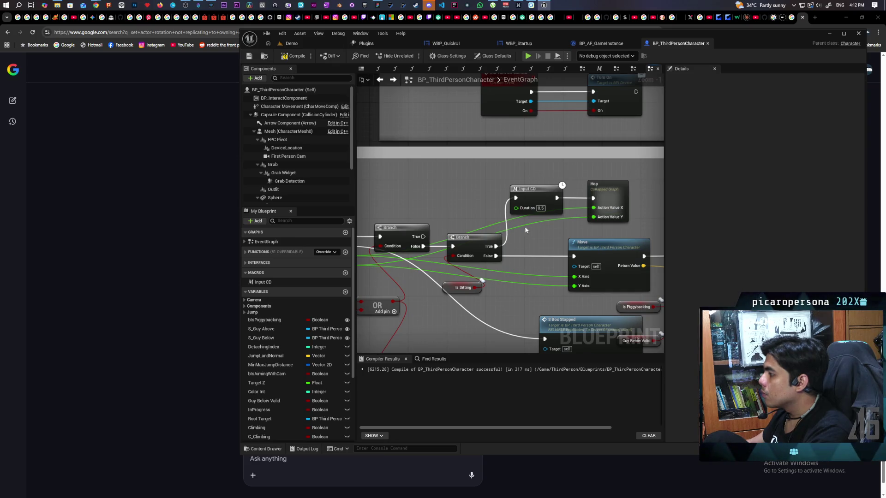
mouse_move(504, 228)
mouse_down()
mouse_move(535, 222)
mouse_move(446, 217)
mouse_up()
Add a Character Movement getter and a SET Orient Rotation To Movement node above the branches.
right_click(436, 193)
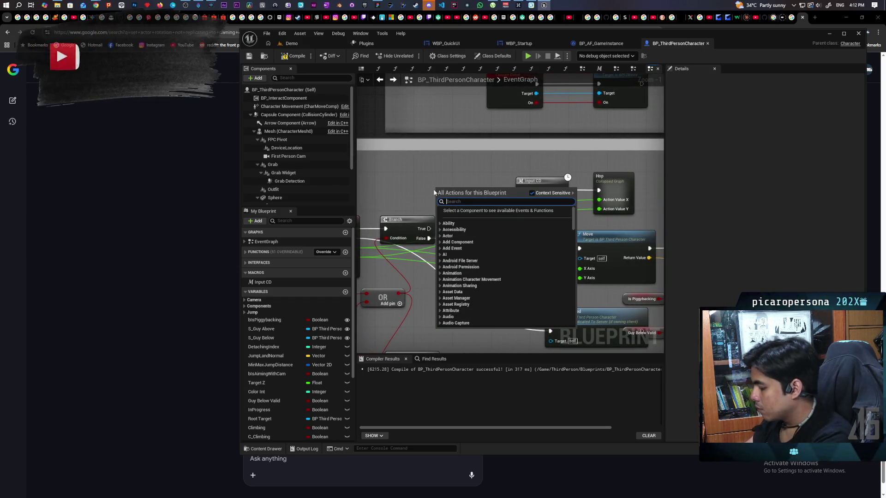
text(orient rotatio)
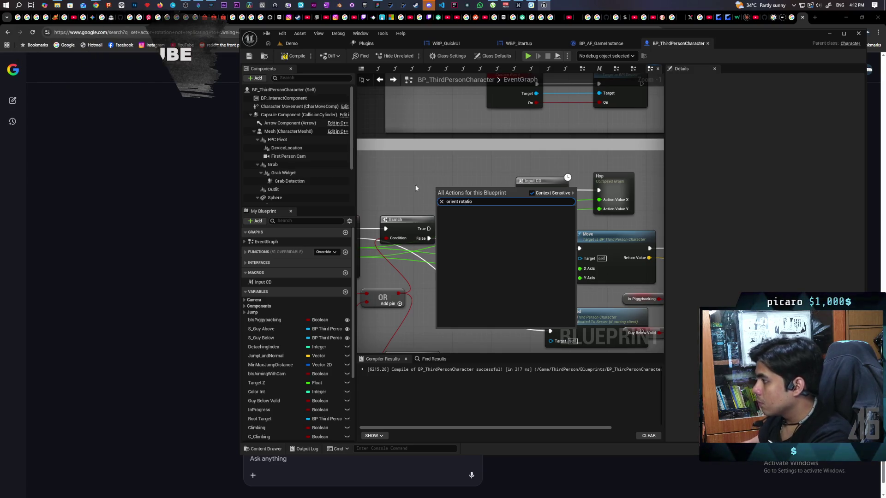
click(416, 189)
mouse_move(286, 106)
mouse_down()
mouse_move(398, 182)
mouse_move(446, 199)
mouse_up()
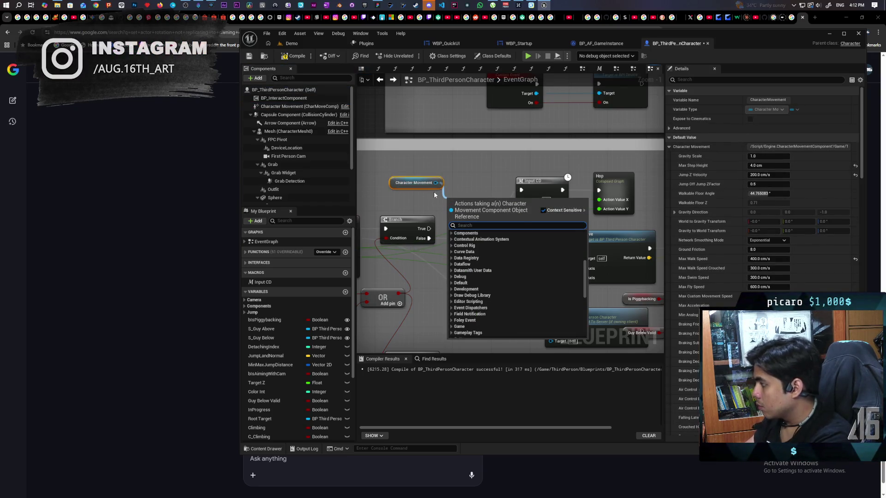
text(rient)
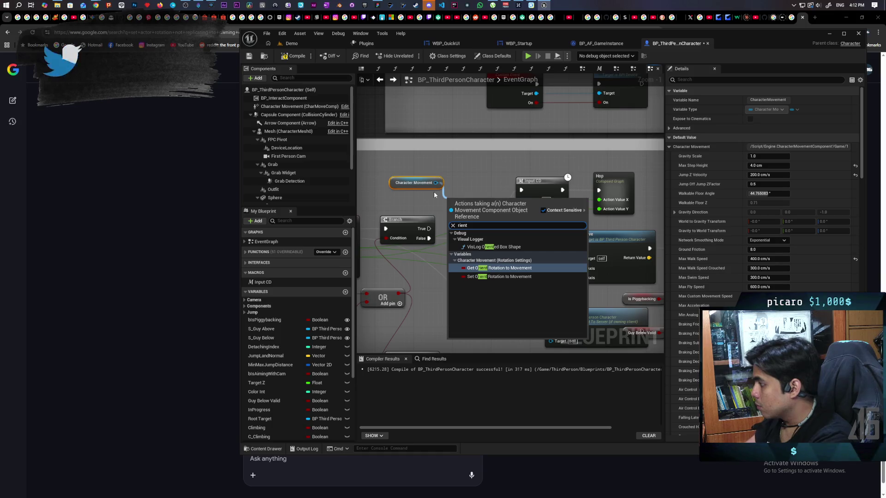
click(485, 277)
mouse_move(475, 215)
mouse_down()
mouse_move(467, 181)
mouse_move(396, 183)
mouse_up()
Shift Input CD and Hop right, wire Branch True into the SET node with rotation enabled, and compile.
drag(507, 159, 559, 187)
mouse_move(505, 177)
mouse_down()
mouse_move(544, 178)
mouse_move(535, 167)
mouse_up()
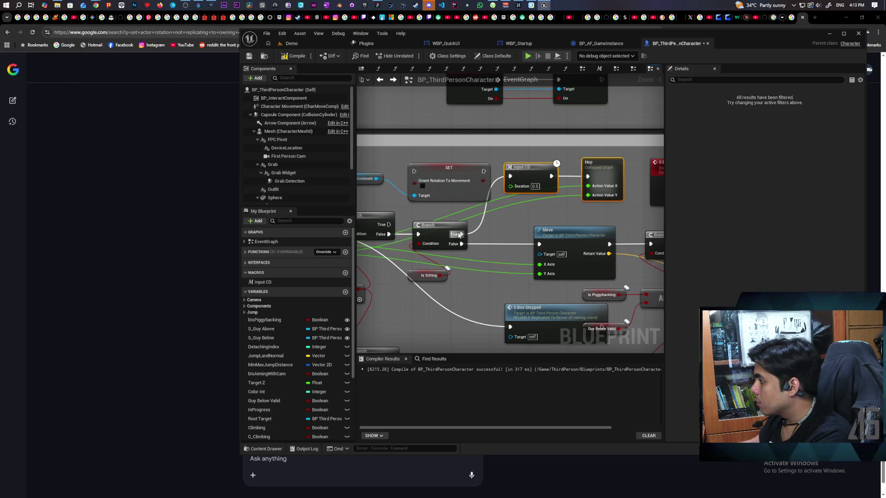
drag(459, 235, 408, 178)
click(464, 215)
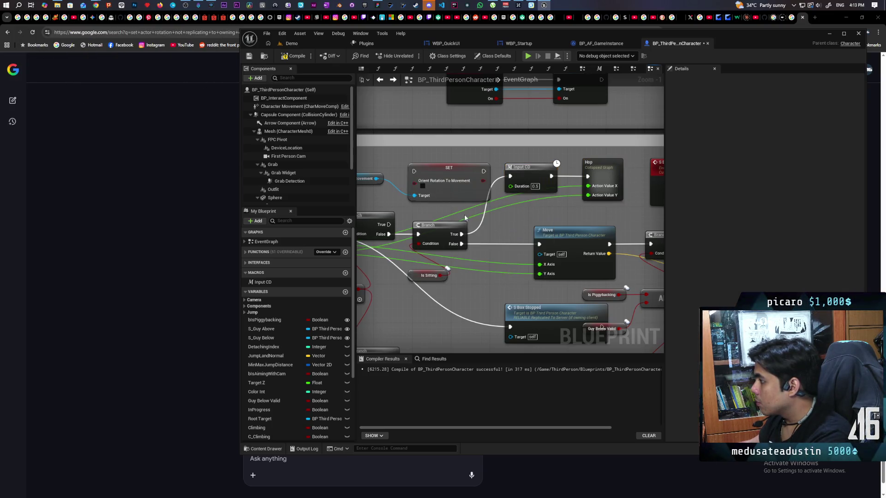
mouse_move(461, 234)
mouse_down()
mouse_move(414, 171)
mouse_move(451, 192)
mouse_up()
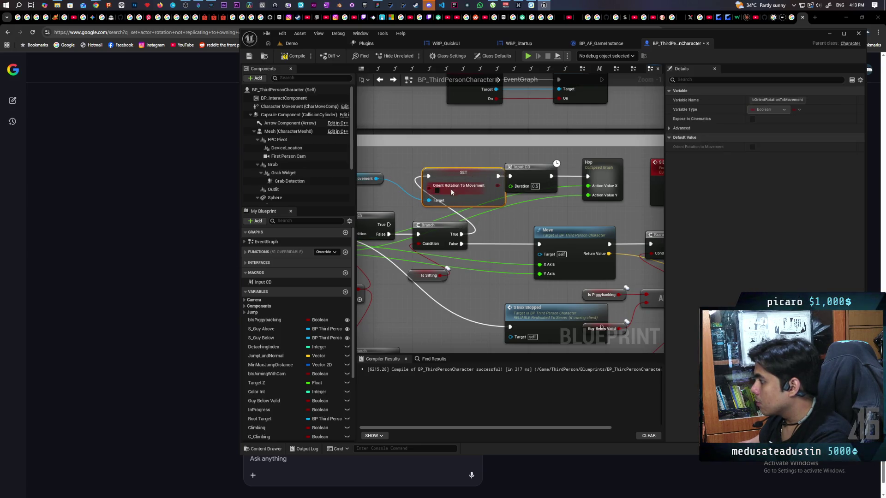
click(437, 190)
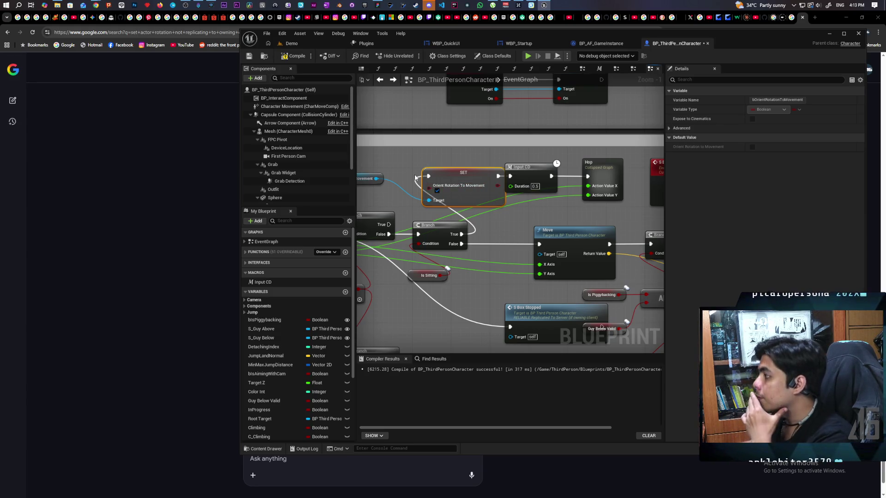
drag(455, 177, 503, 154)
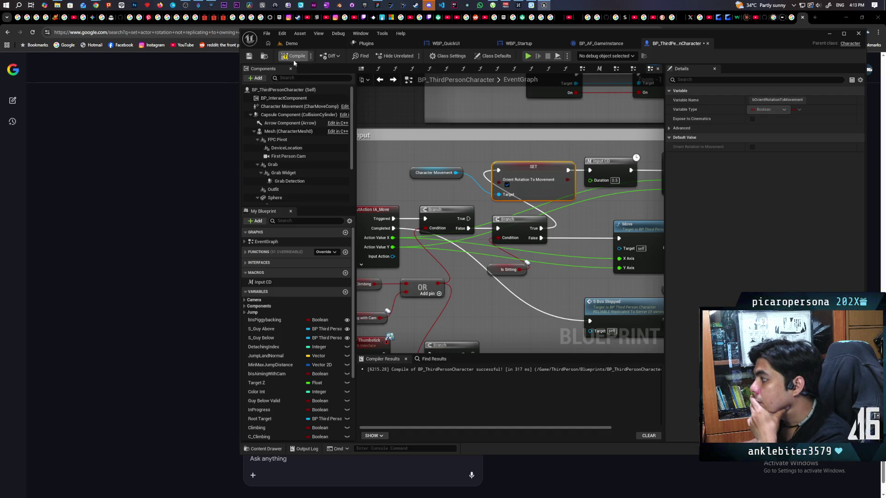
click(250, 57)
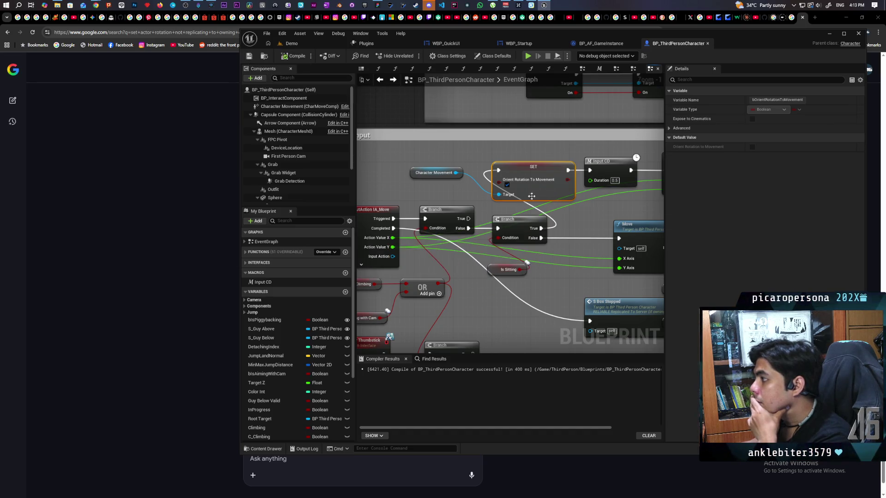
Untick Orient Rotation To Movement, wire first Branch False to SET and second Branch True to Input CD.
scroll(562, 215, down, 2)
mouse_move(561, 215)
mouse_down()
mouse_move(508, 205)
mouse_move(572, 203)
mouse_move(512, 210)
mouse_up()
click(466, 211)
scroll(507, 214, up, 1)
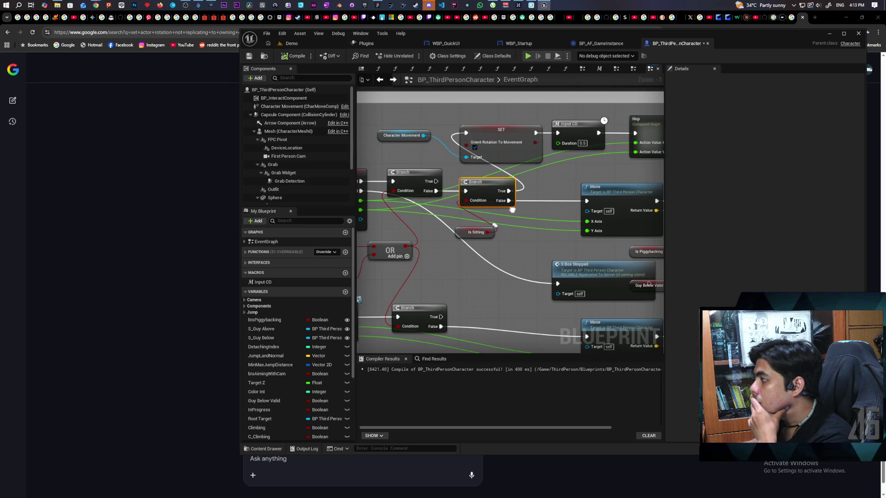
click(475, 147)
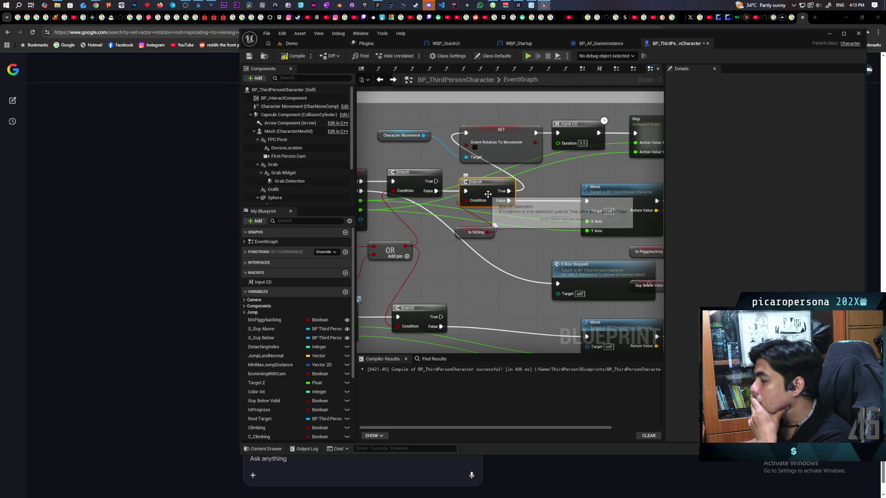
drag(488, 194, 480, 198)
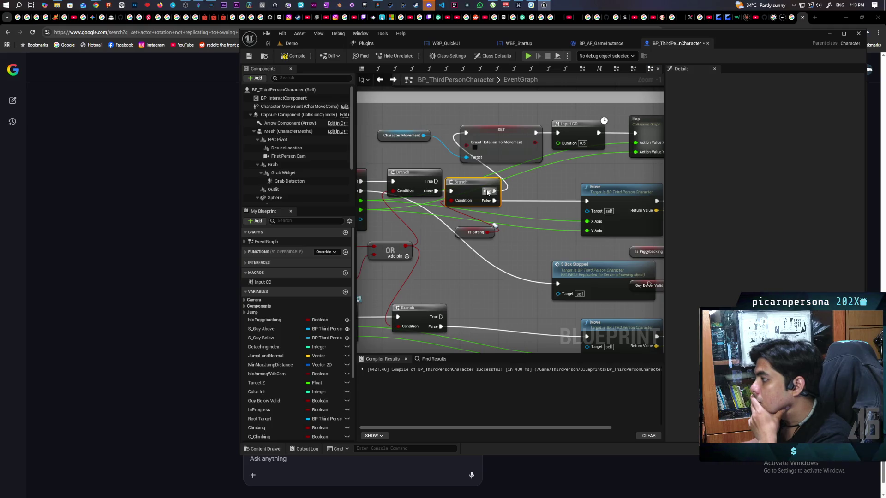
click(498, 143)
drag(494, 186, 562, 185)
drag(435, 191, 466, 134)
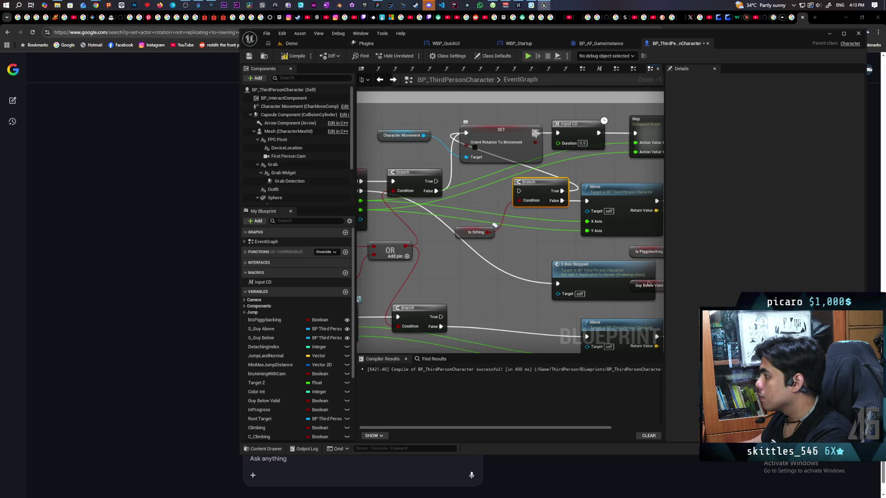
drag(520, 143, 500, 173)
drag(563, 190, 557, 133)
drag(500, 163, 504, 130)
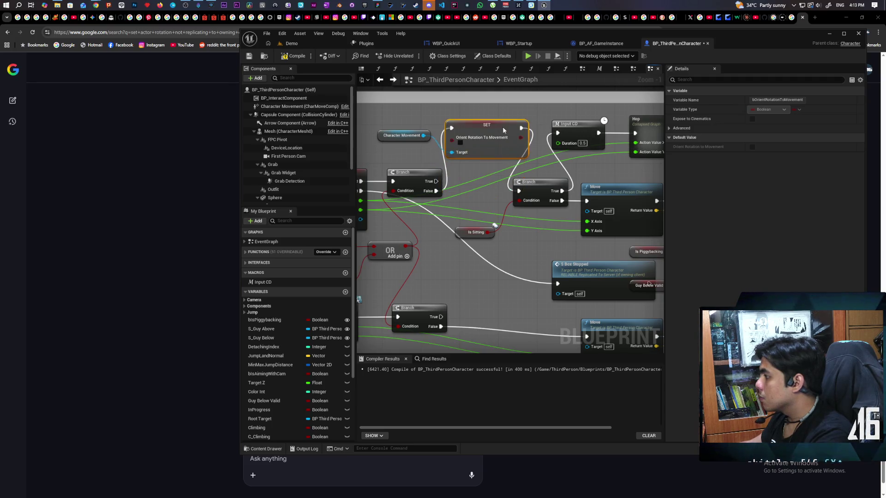
mouse_move(478, 204)
mouse_down()
mouse_move(562, 211)
mouse_move(503, 229)
mouse_move(498, 198)
mouse_up()
Add a NOT node beside Is Sitting, then compile and save the Blueprint.
text(not b)
key(Return)
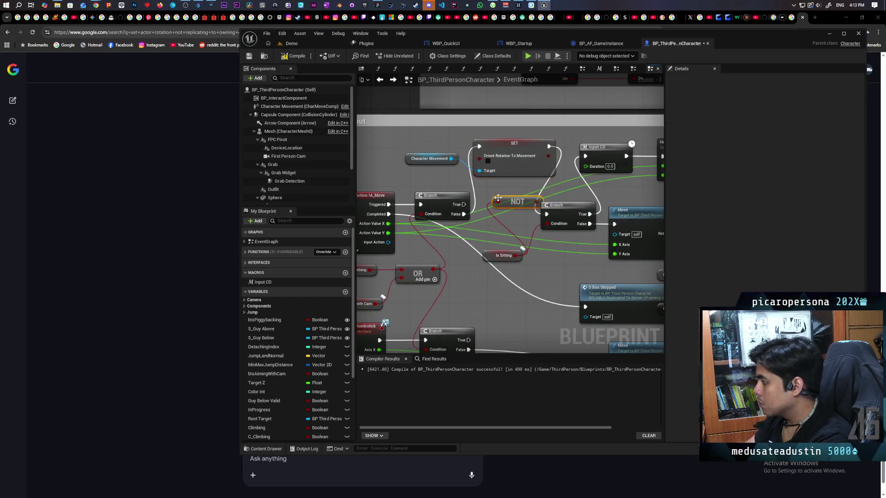
mouse_move(520, 204)
mouse_down()
mouse_move(493, 232)
mouse_move(496, 176)
mouse_move(481, 156)
mouse_up()
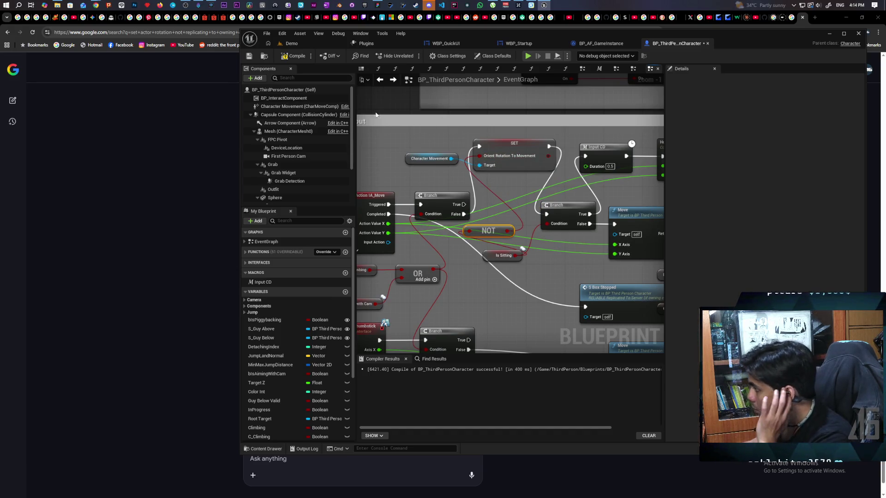
click(249, 56)
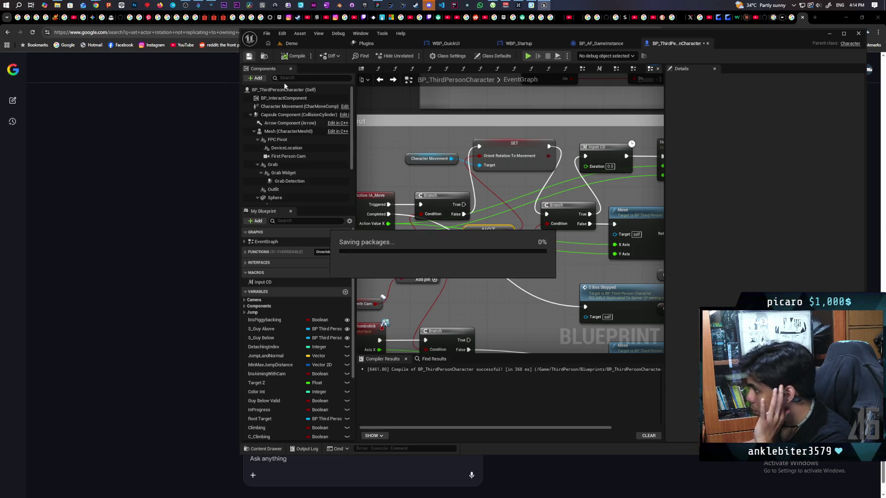
Finish the SET node's comment, 'scuffed solution to rotating', and nudge the node down-left.
click(491, 146)
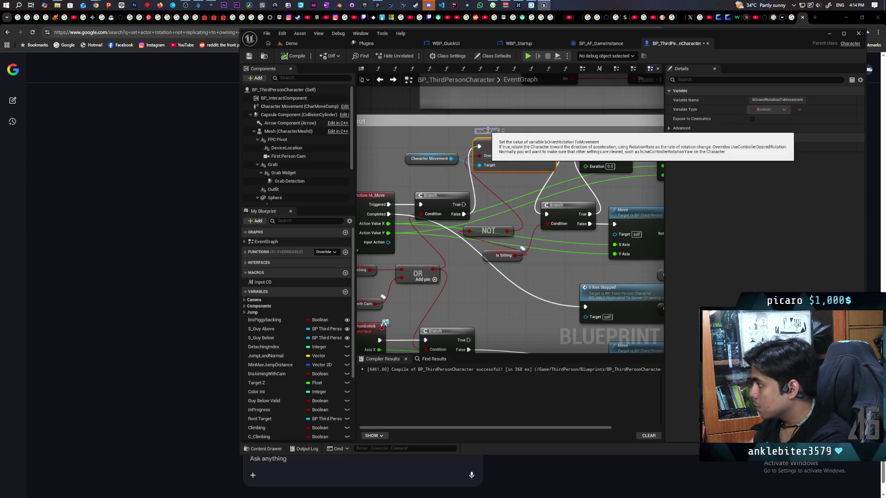
text(ution f)
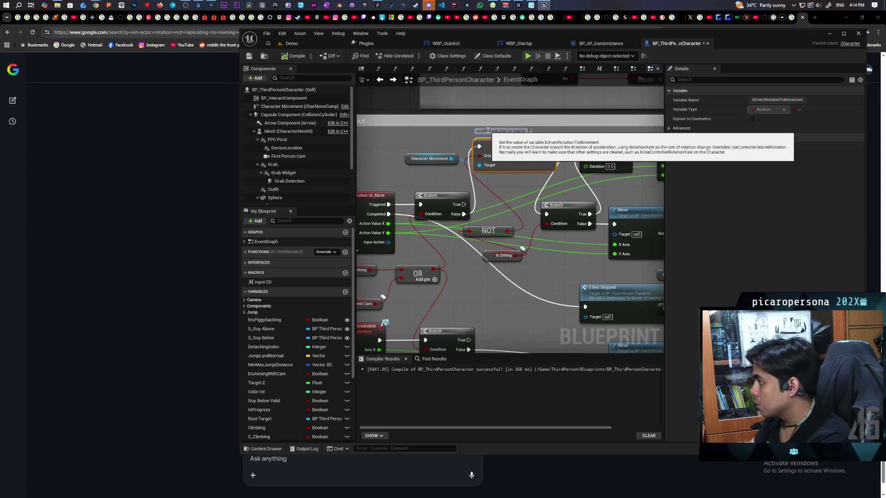
click(512, 184)
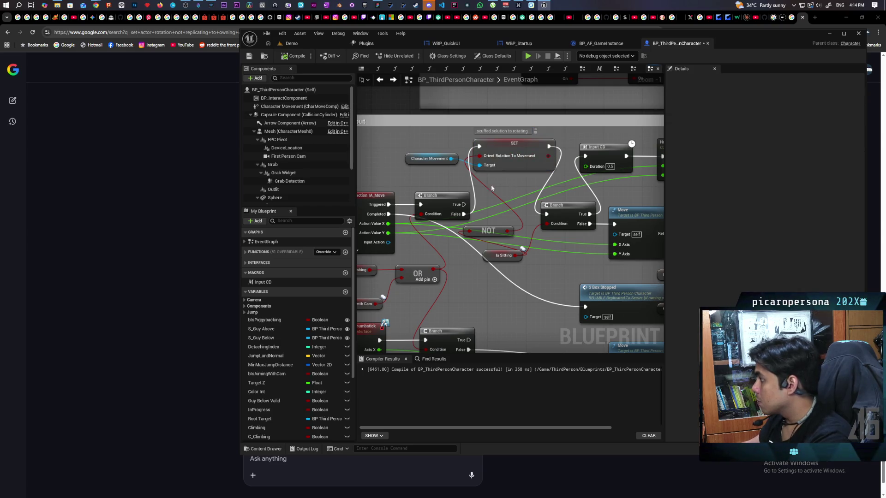
scroll(486, 199, down, 2)
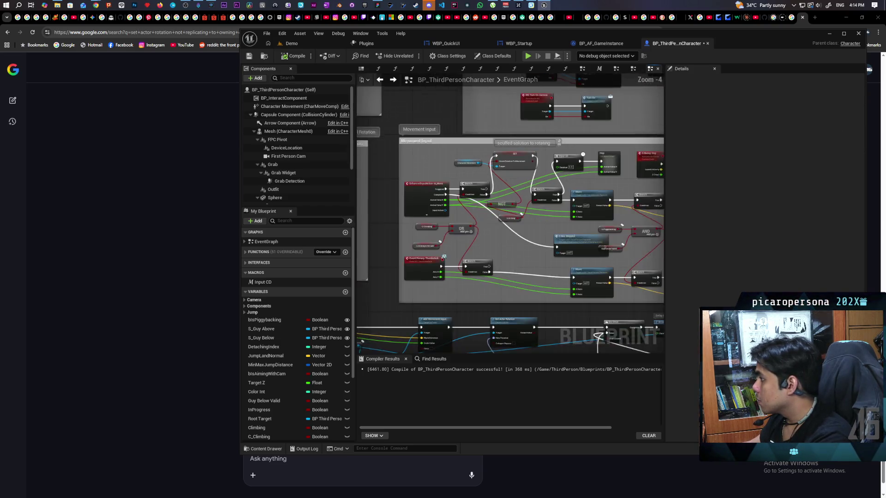
drag(447, 194, 442, 200)
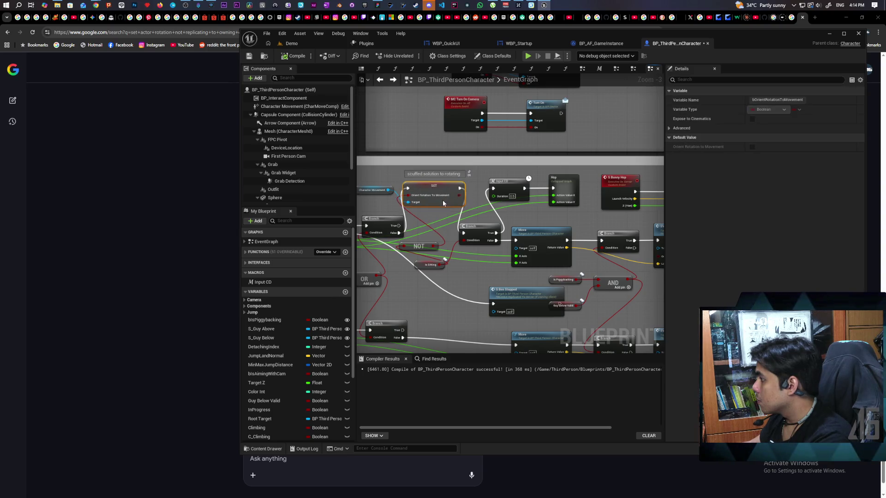
Inspect the collapsed Hop and Hop On Butt graphs, then launch a multiplayer play-in-editor test.
click(563, 185)
double_click(564, 186)
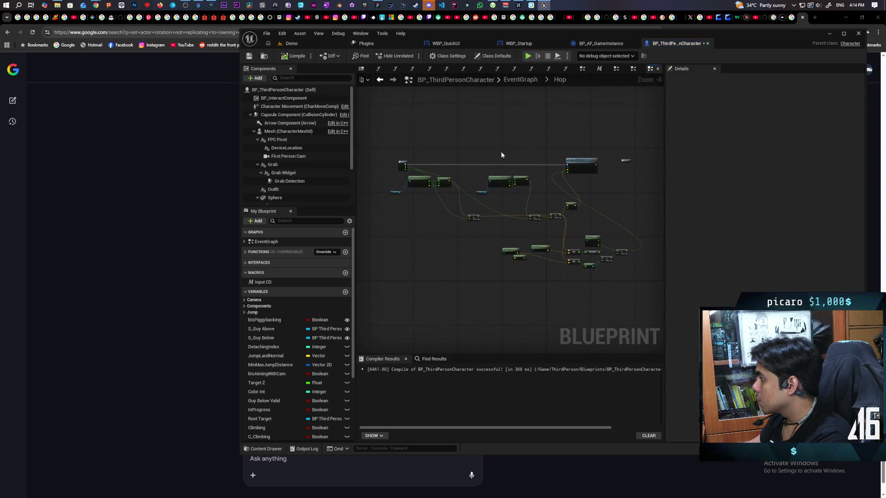
drag(545, 161, 498, 165)
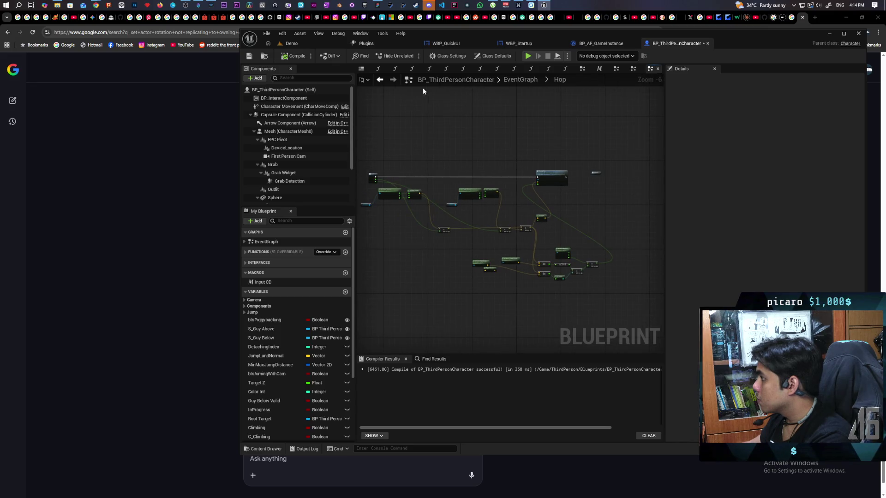
key(alt+Left)
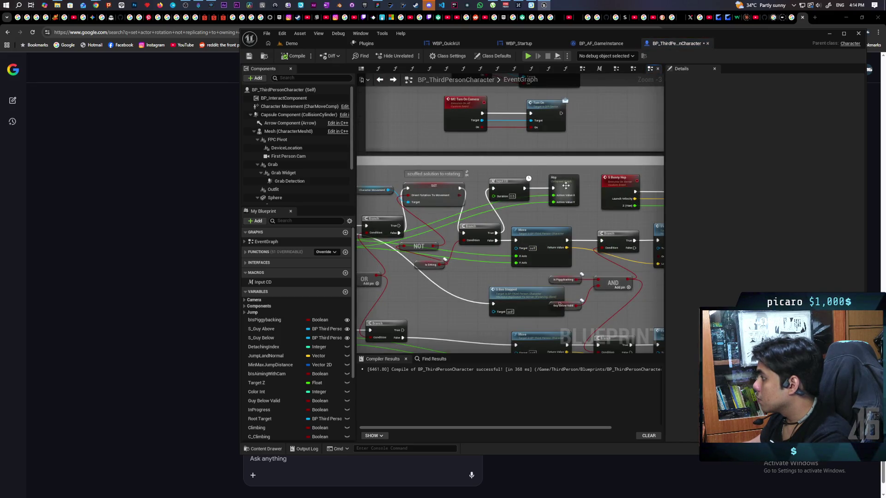
scroll(504, 188, up, 3)
double_click(504, 188)
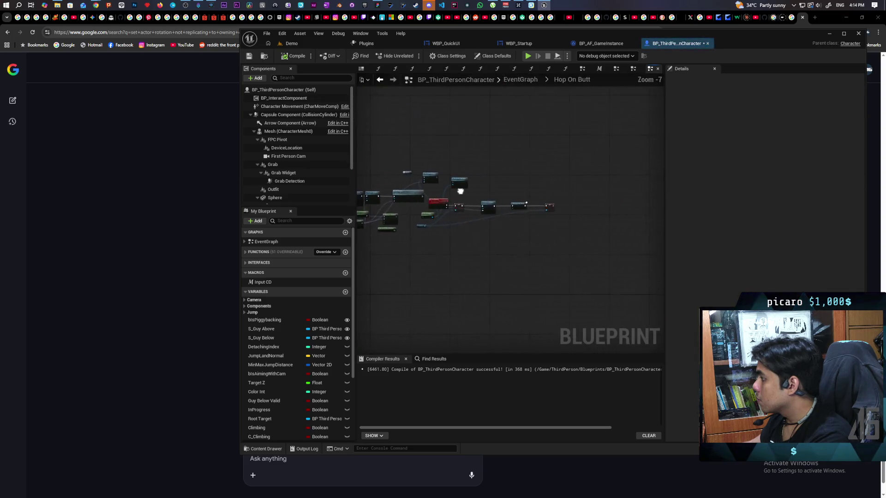
scroll(500, 188, up, 1)
scroll(531, 192, up, 2)
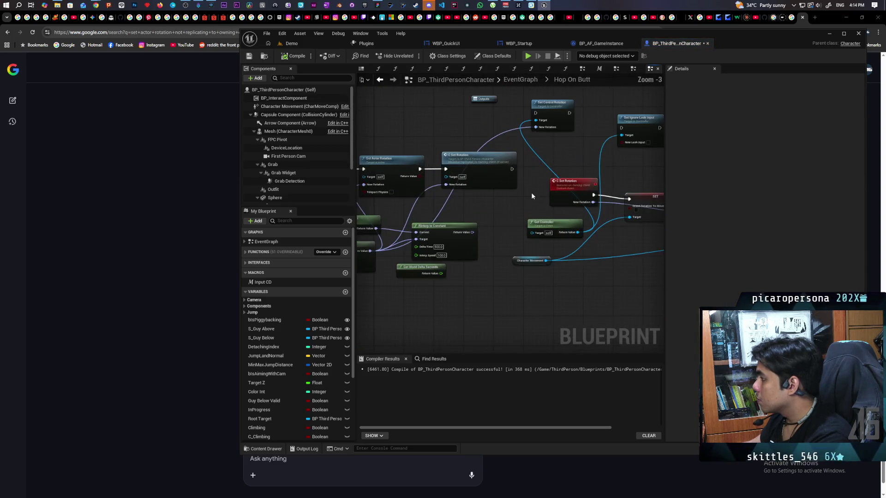
key(alt+p)
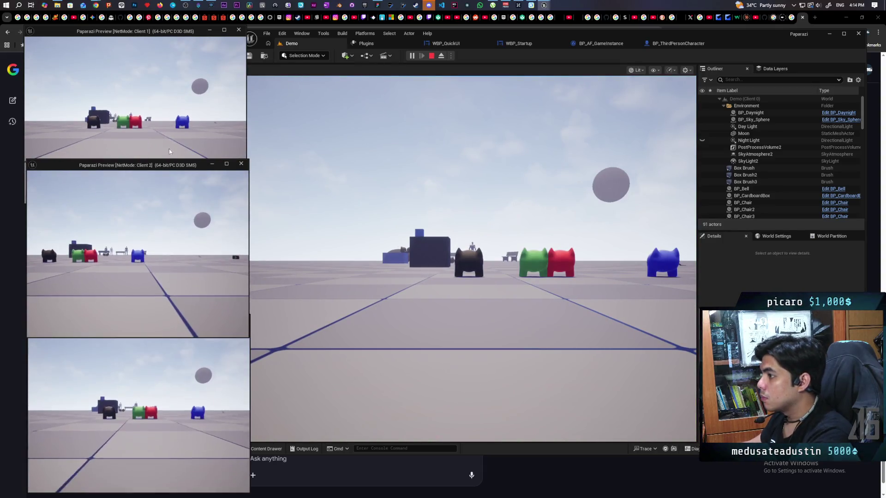
click(180, 115)
key(e)
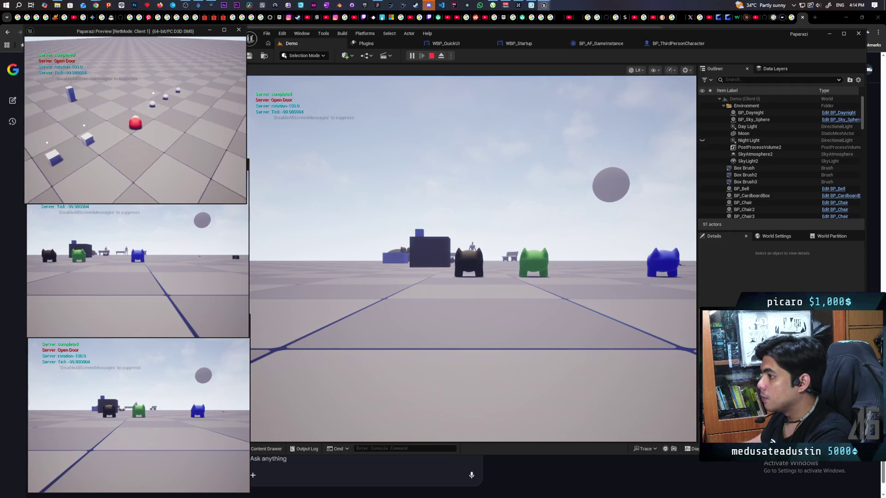
click(470, 258)
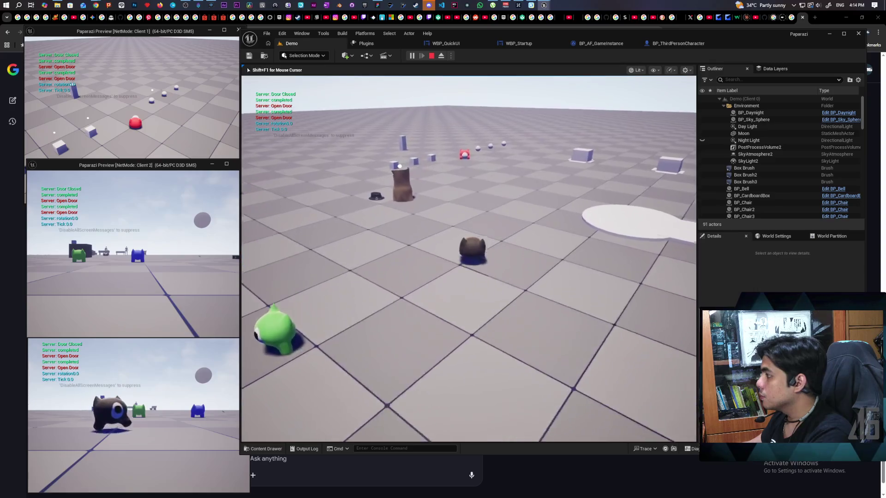
key(e)
key(shift+F1)
click(247, 305)
click(245, 304)
key(w)
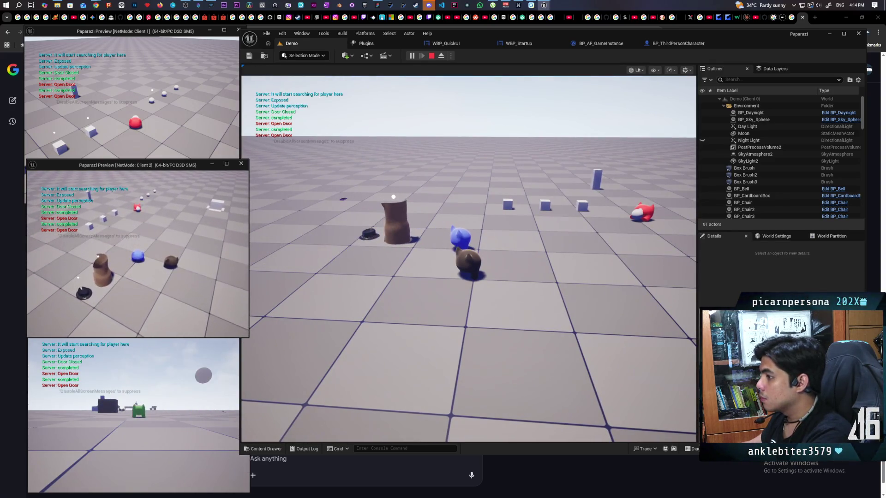
key(Escape)
click(686, 43)
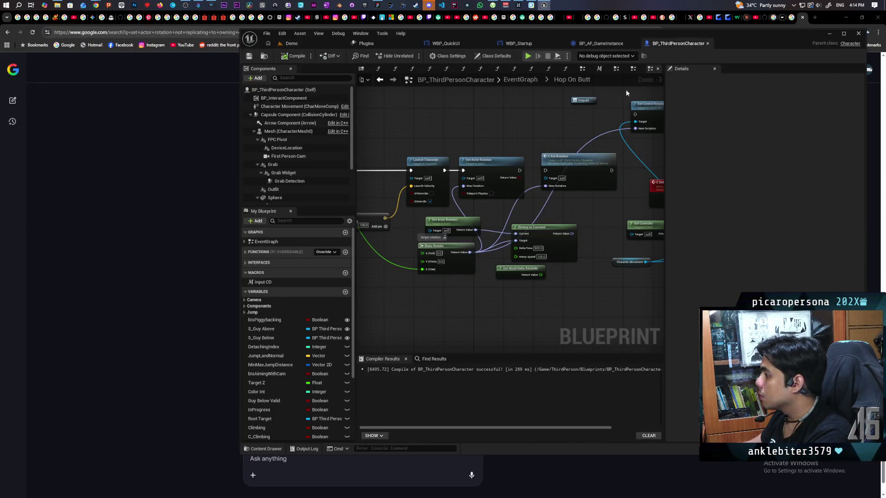
Review the Hop On Butt graph and move the Set Actor Rotation node left.
scroll(511, 142, down, 2)
scroll(453, 172, up, 2)
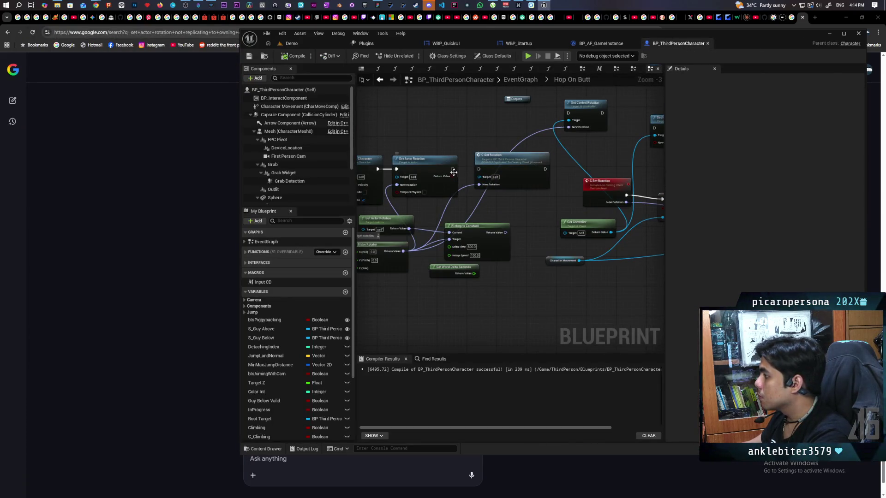
scroll(453, 172, down, 2)
scroll(534, 164, up, 2)
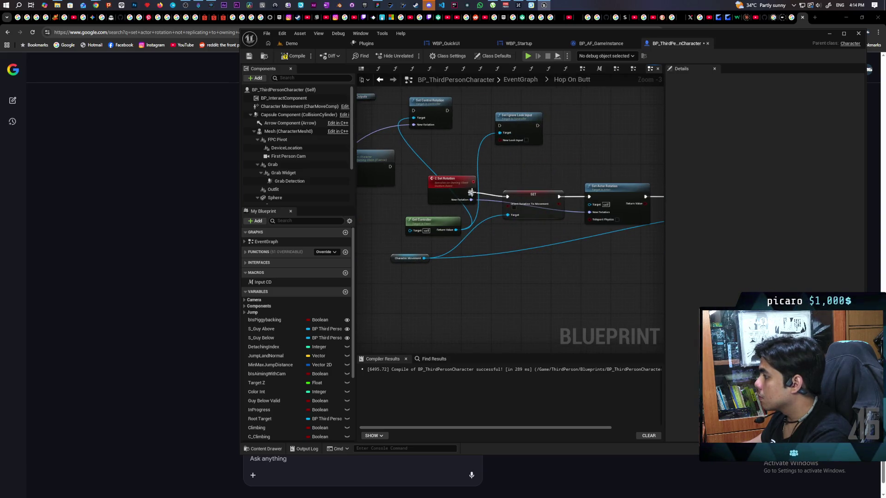
click(554, 207)
click(572, 230)
scroll(594, 209, right, 5)
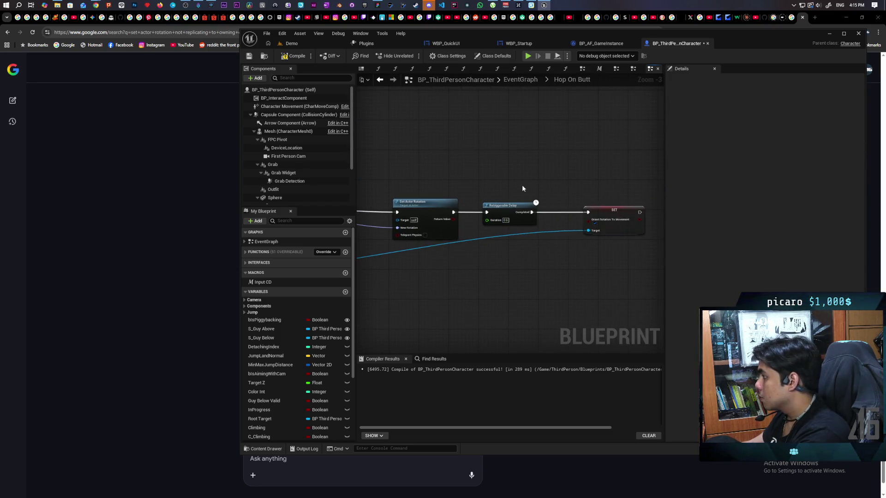
scroll(545, 198, left, 5)
drag(618, 212, 556, 206)
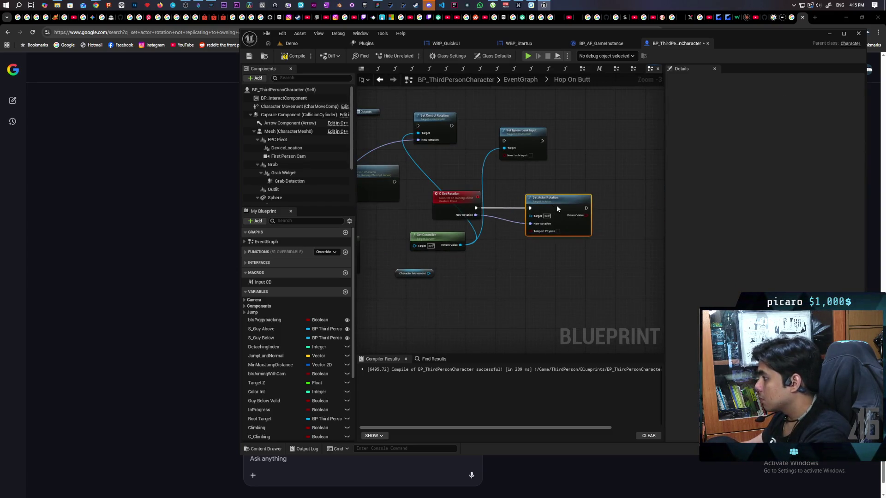
scroll(572, 230, left, 2)
Delete Set Control Rotation, Set Ignore Look Input, Character Movement and Get Controller, then save.
click(500, 128)
ctrl+click(591, 163)
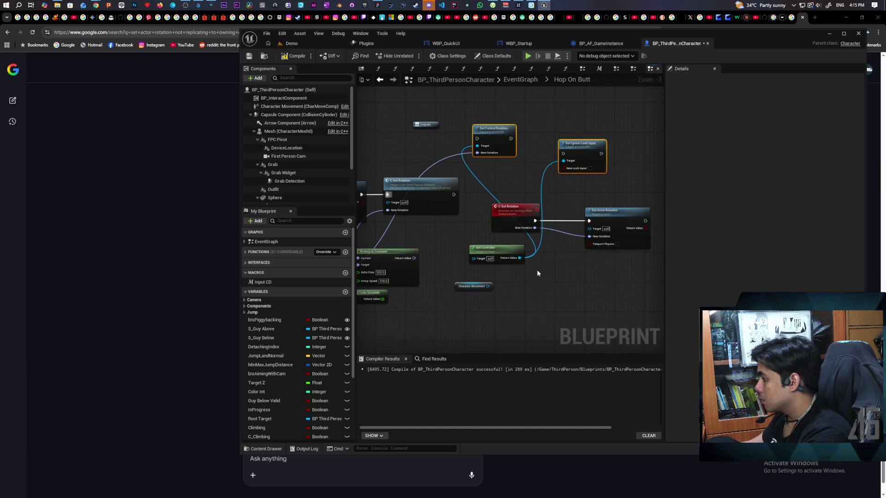
key(Delete)
click(476, 286)
key(Delete)
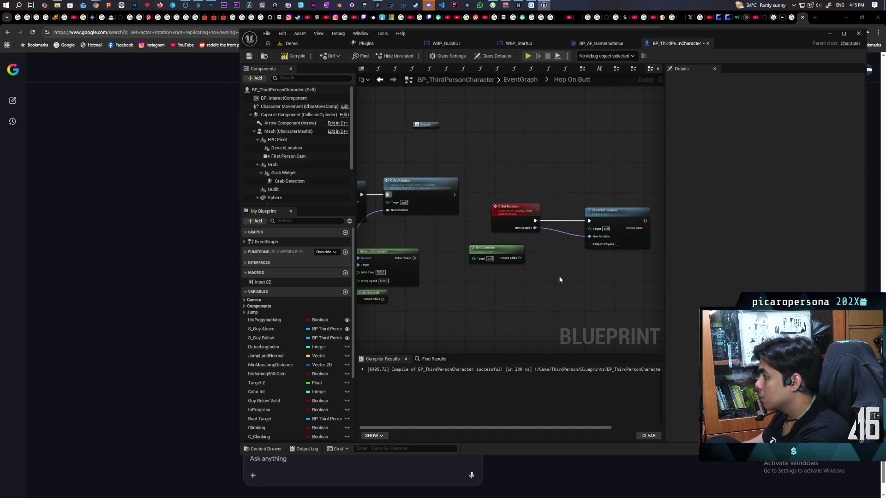
click(521, 253)
key(Delete)
mouse_move(595, 250)
mouse_down()
mouse_move(517, 215)
mouse_move(503, 193)
mouse_up()
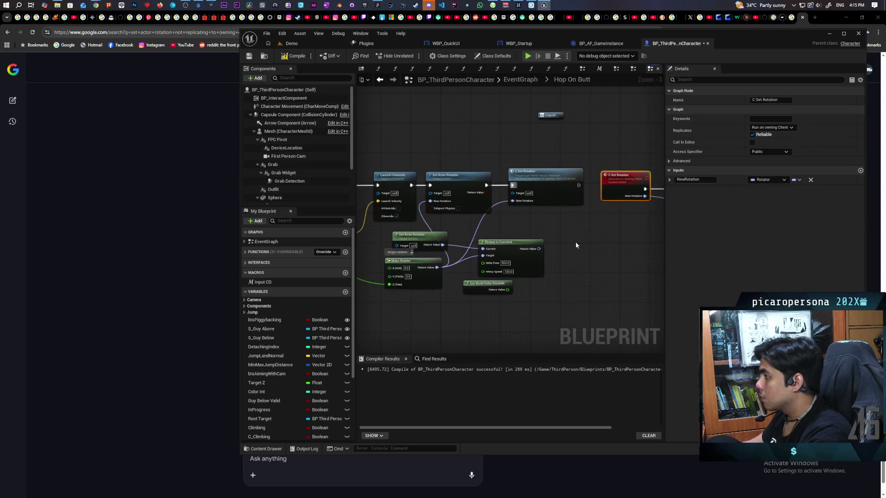
key(ctrl+s)
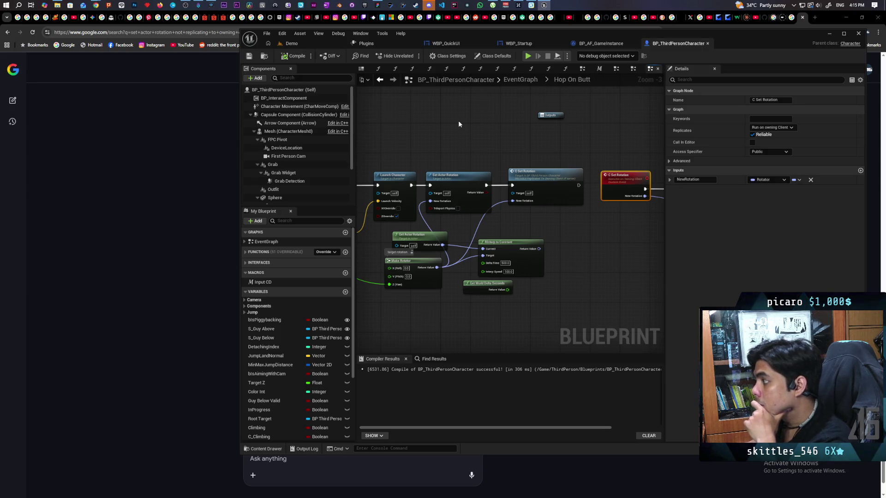
mouse_move(469, 206)
mouse_down()
mouse_move(450, 204)
mouse_move(470, 206)
mouse_move(458, 196)
mouse_move(464, 214)
mouse_up()
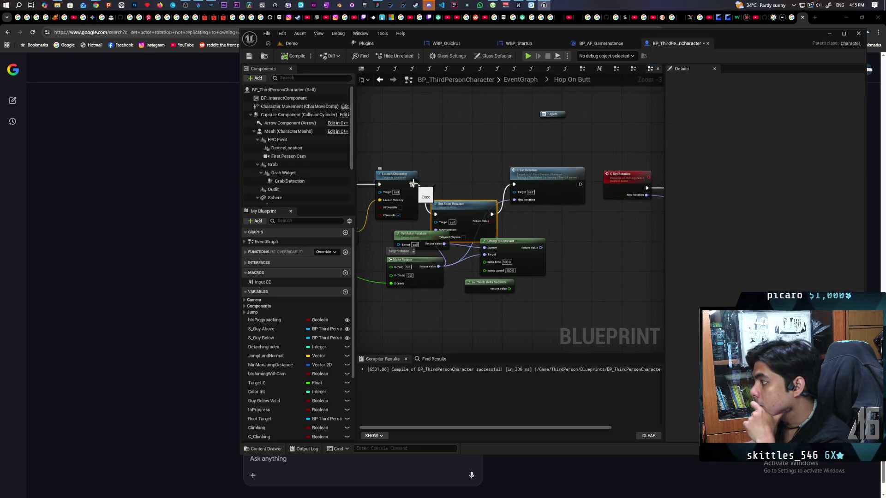
click(291, 43)
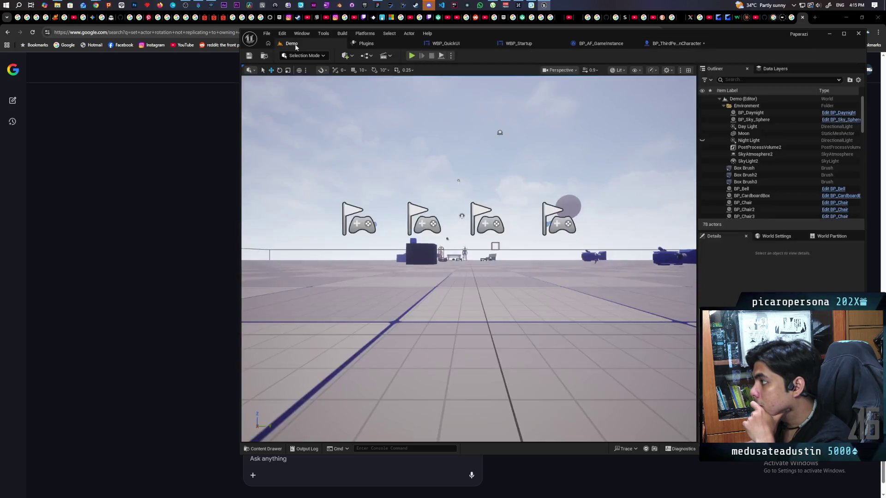
Playtest the Demo level with three clients, turning Client 1's character, then return to BP_ThirdPersonCharacter.
click(411, 55)
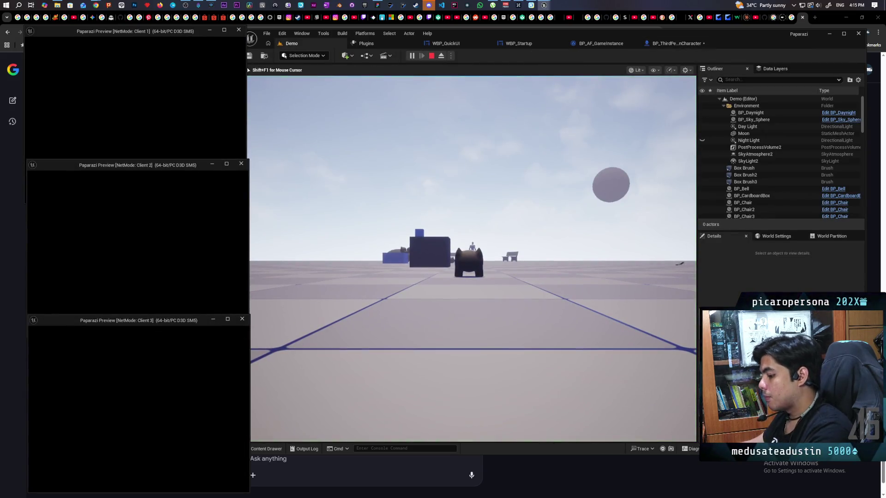
click(79, 144)
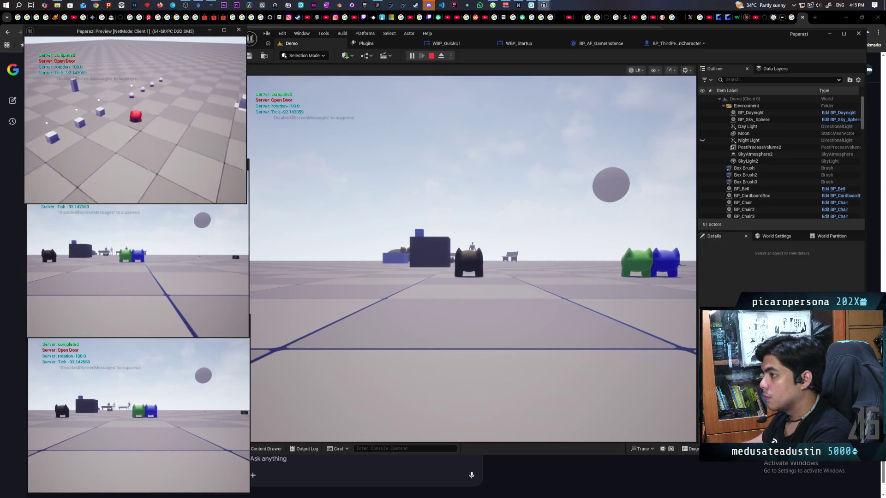
key(e)
click(470, 258)
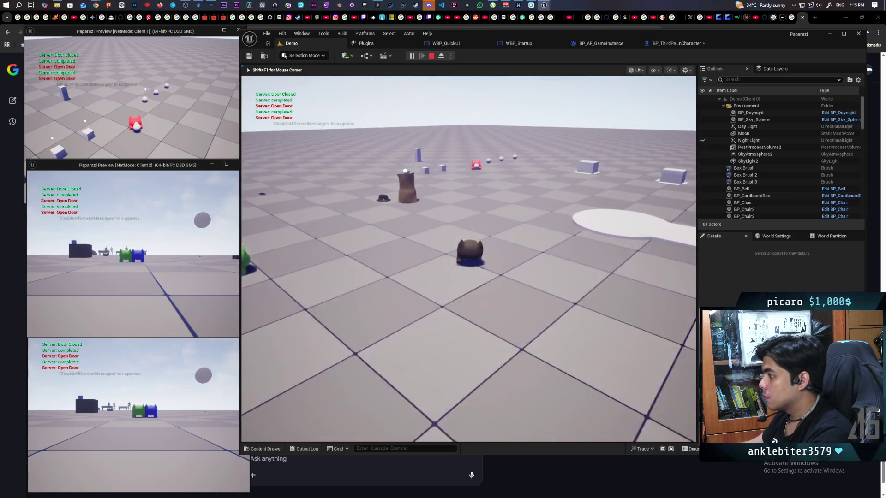
key(shift+F1)
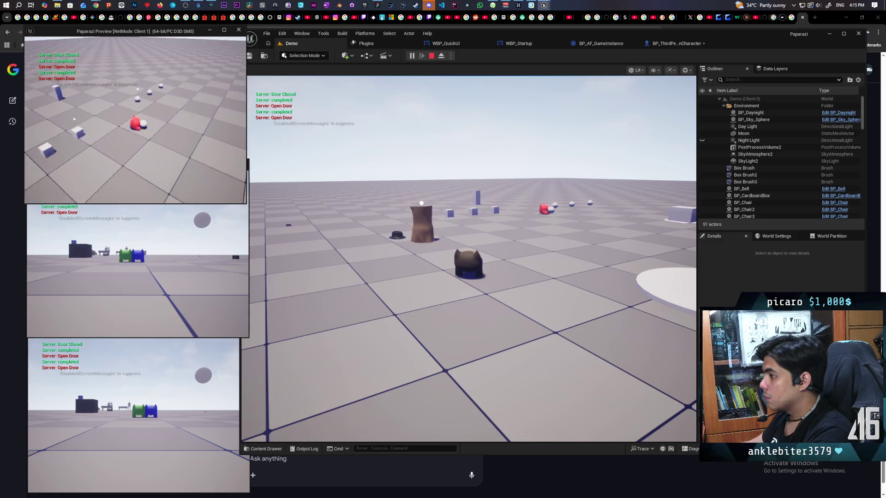
click(134, 106)
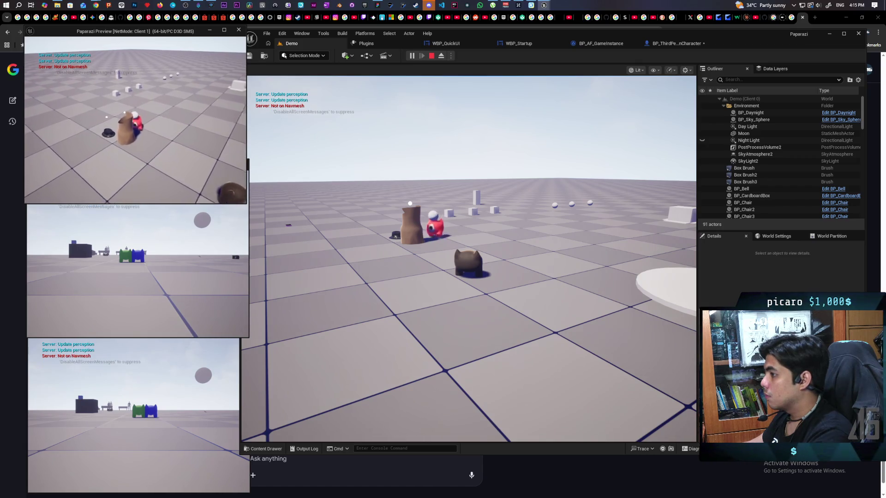
key(Escape)
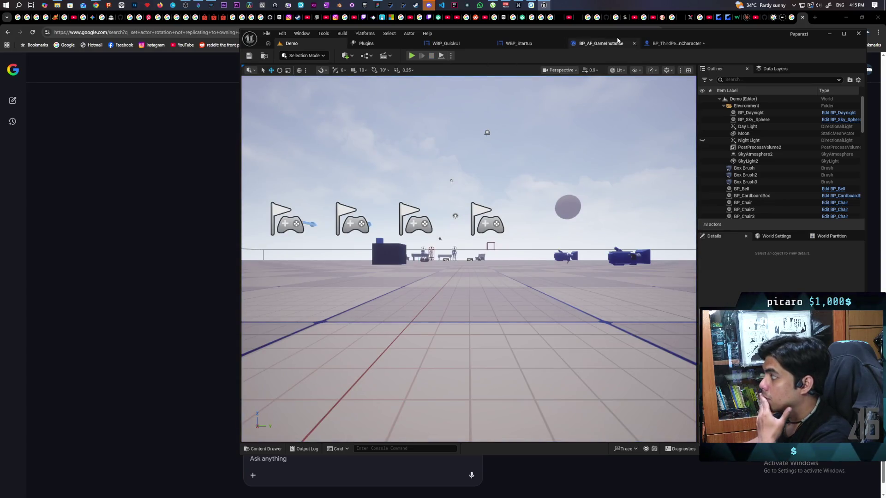
click(675, 43)
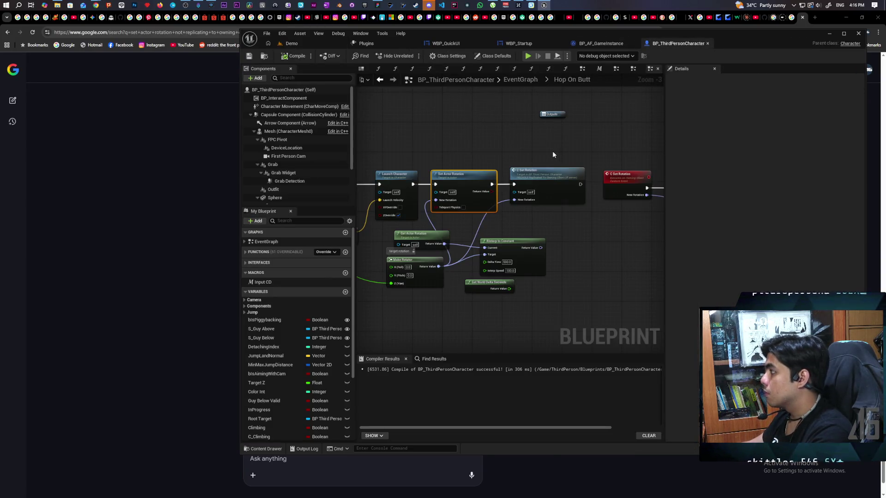
Return to the EventGraph and list every reference to Is Sitting by name.
click(381, 81)
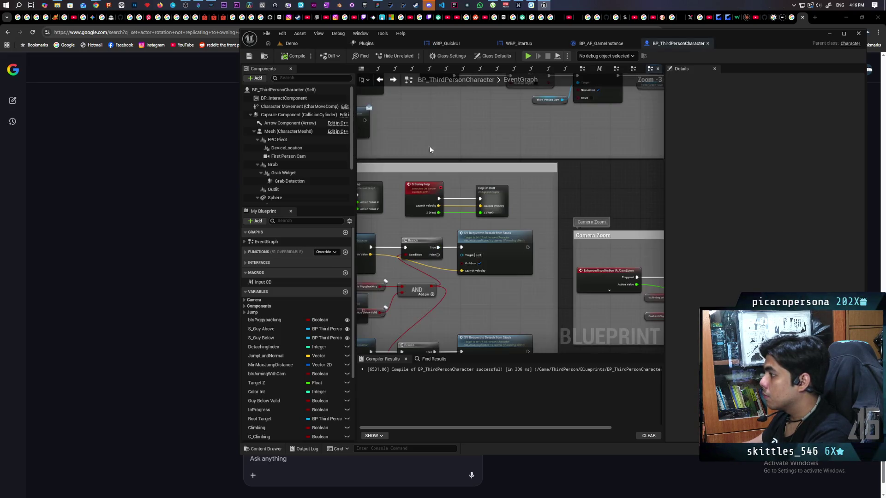
scroll(431, 155, up, 2)
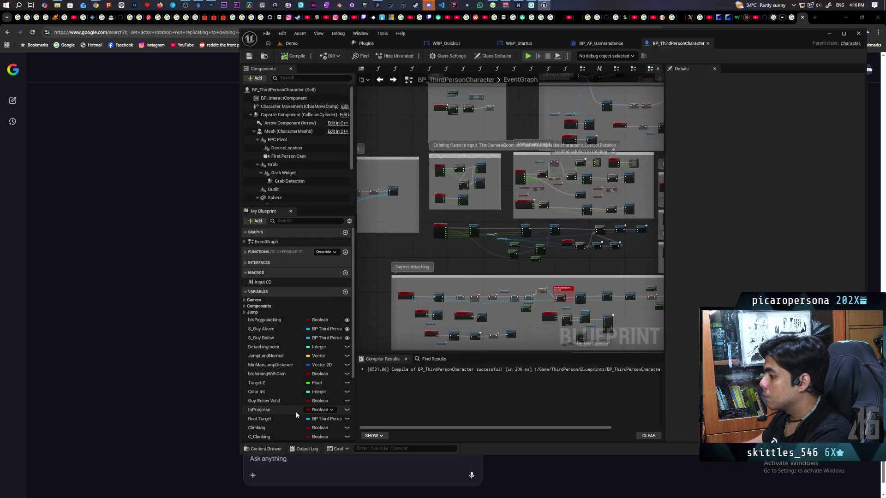
scroll(295, 416, down, 5)
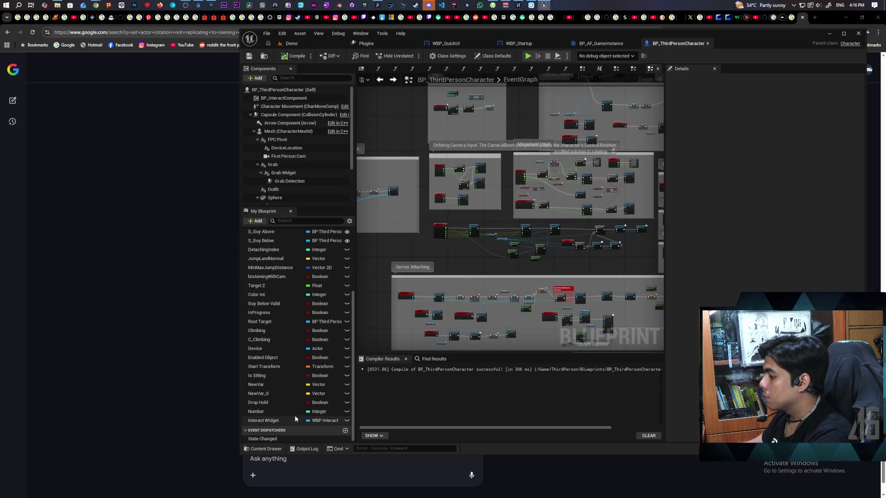
right_click(278, 376)
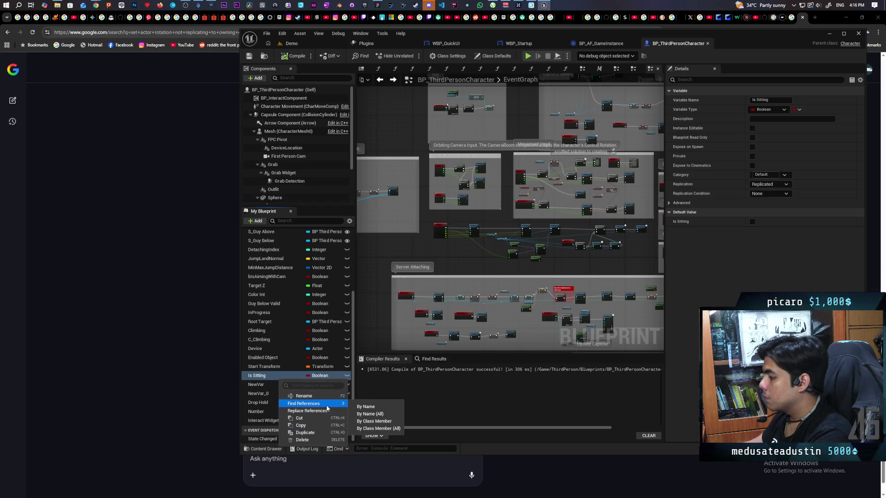
click(378, 427)
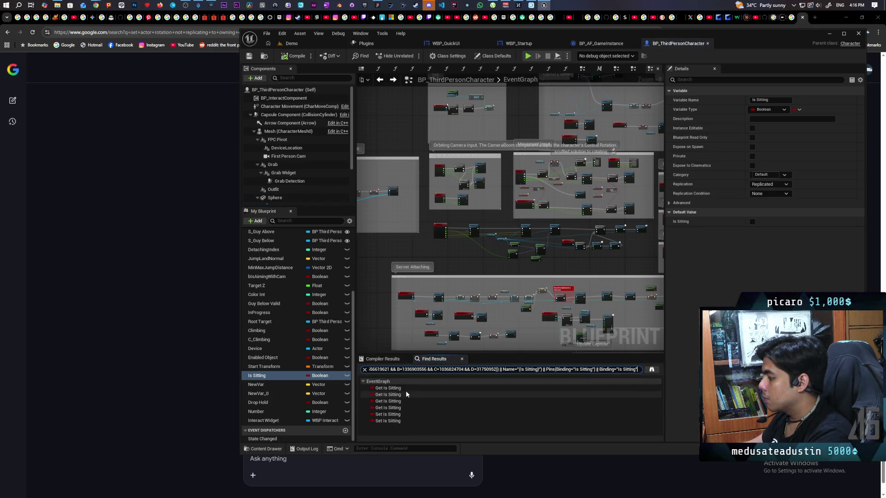
Jump through each Set Is Sitting result around the Set Sitting logic, then close Find Results.
click(391, 415)
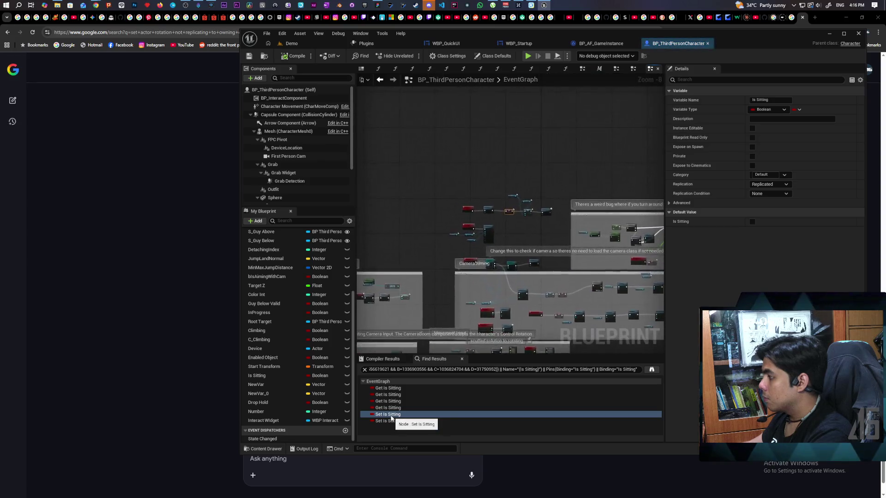
scroll(582, 256, down, 2)
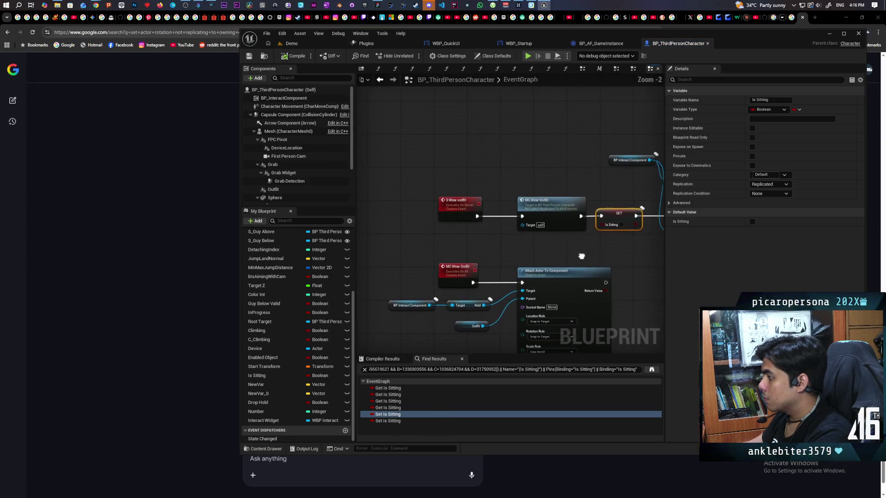
drag(582, 257, 547, 259)
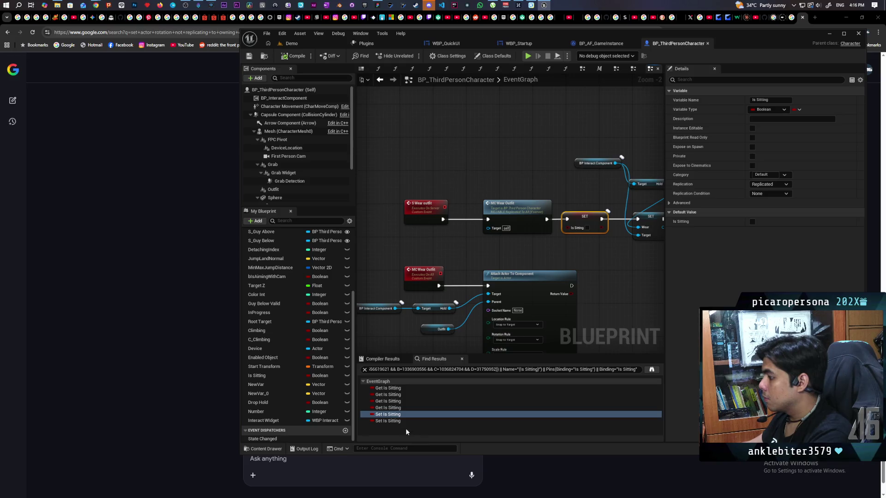
click(395, 421)
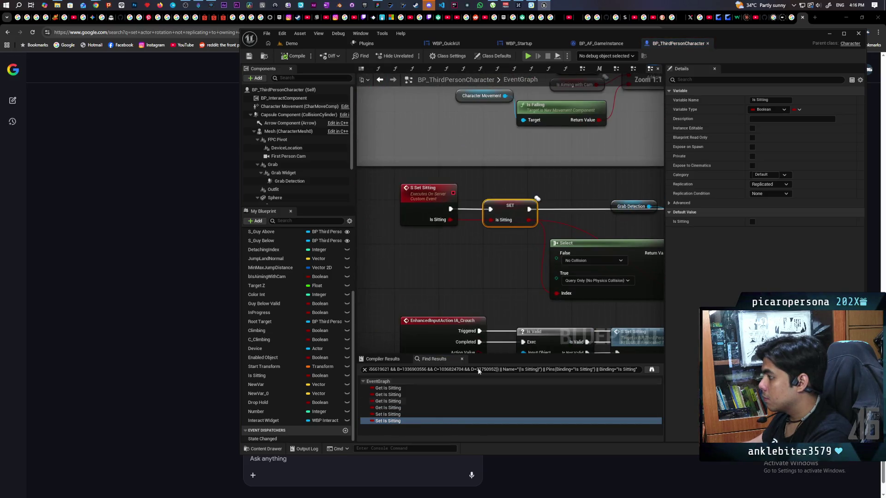
scroll(473, 263, down, 5)
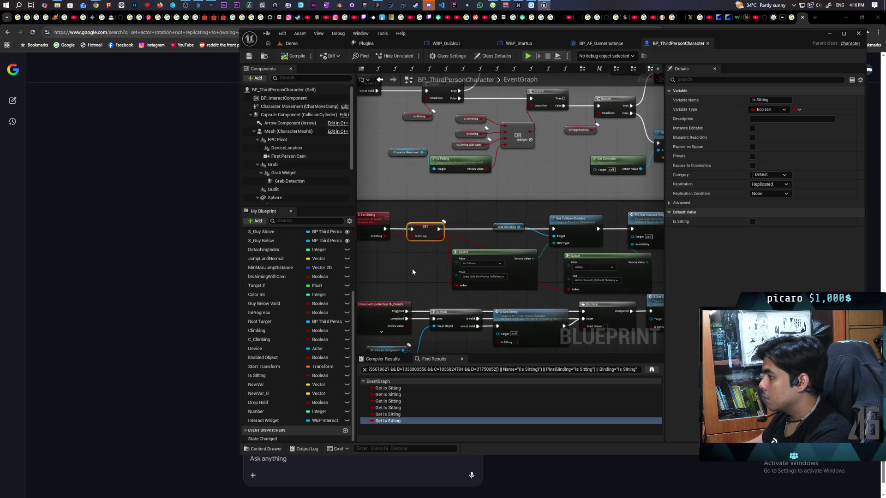
scroll(413, 271, down, 1)
scroll(414, 270, up, 1)
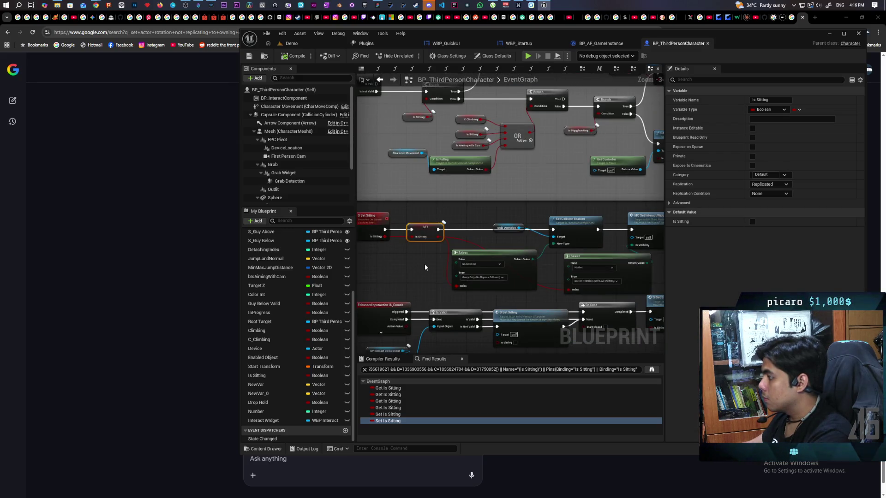
drag(420, 270, 382, 275)
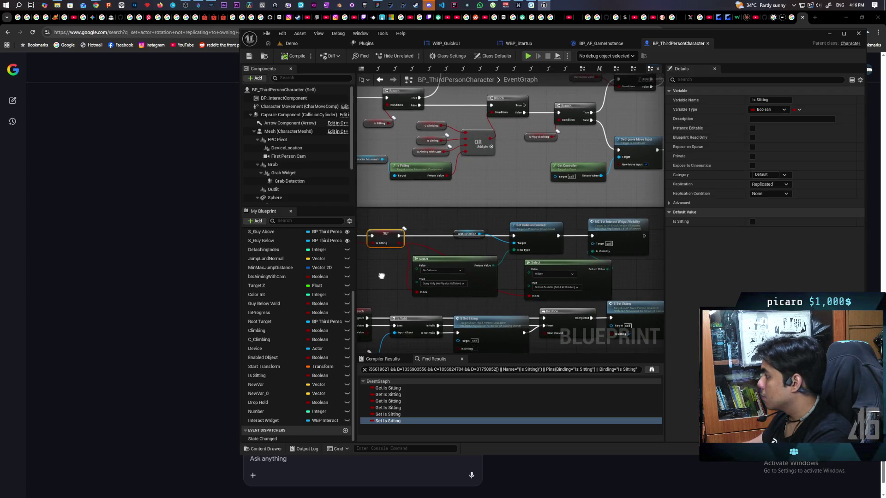
drag(382, 276, 427, 252)
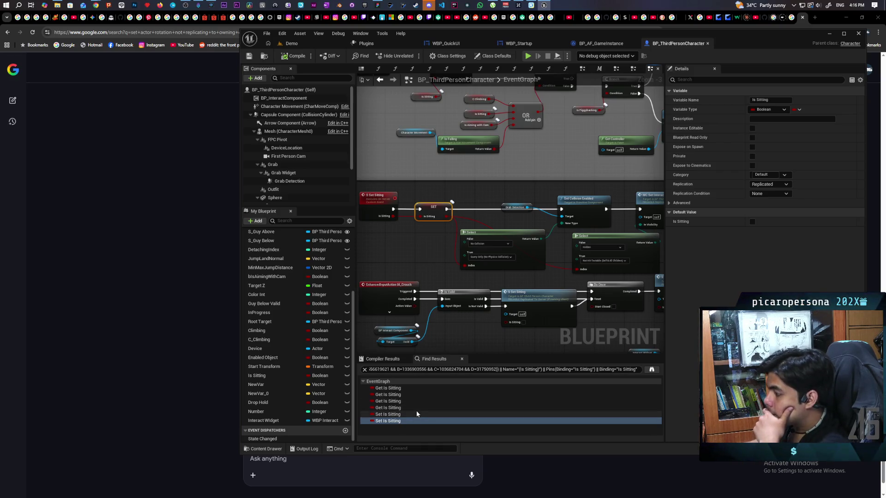
scroll(417, 253, down, 7)
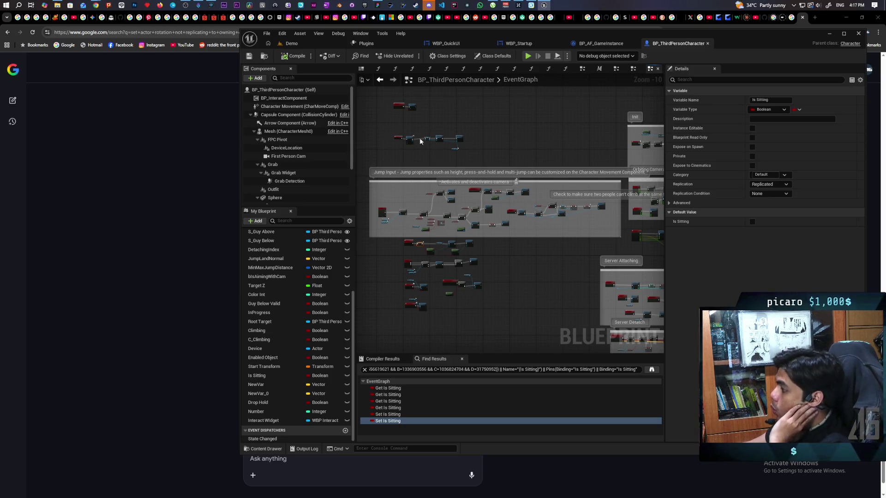
click(462, 359)
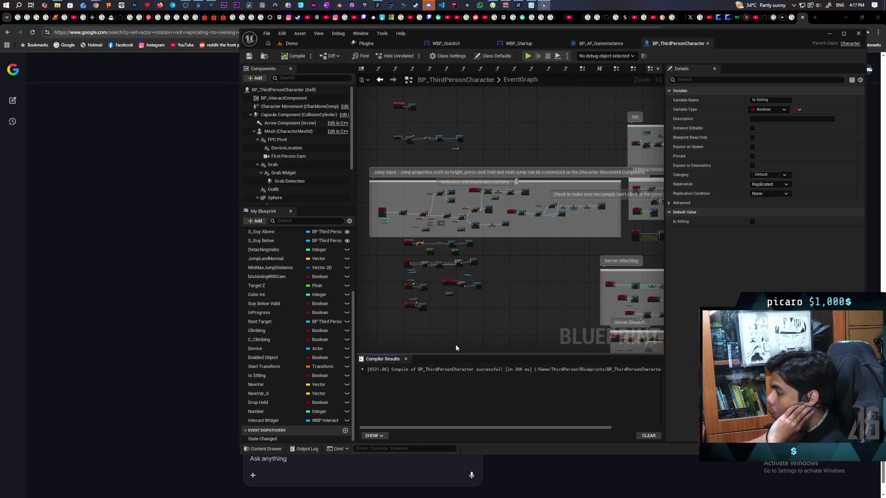
Look over the Camera Zoom and Take Photo sections, then switch to the Miro to-do board.
scroll(410, 138, up, 7)
scroll(429, 198, down, 3)
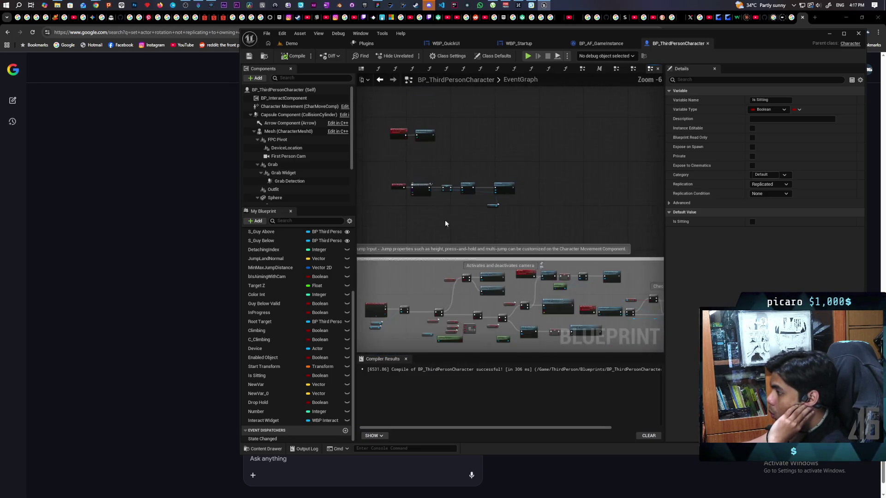
mouse_move(423, 228)
mouse_down()
mouse_move(515, 259)
mouse_move(467, 297)
mouse_move(500, 294)
mouse_up()
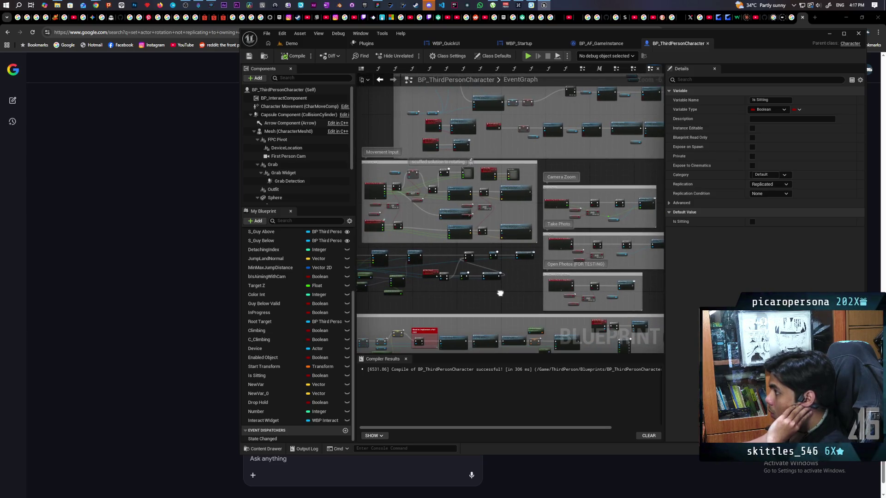
scroll(526, 185, up, 6)
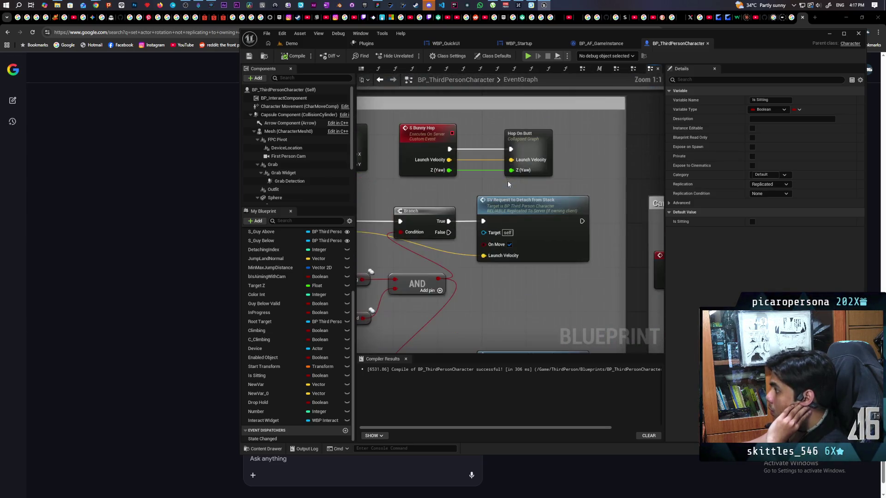
scroll(602, 183, down, 5)
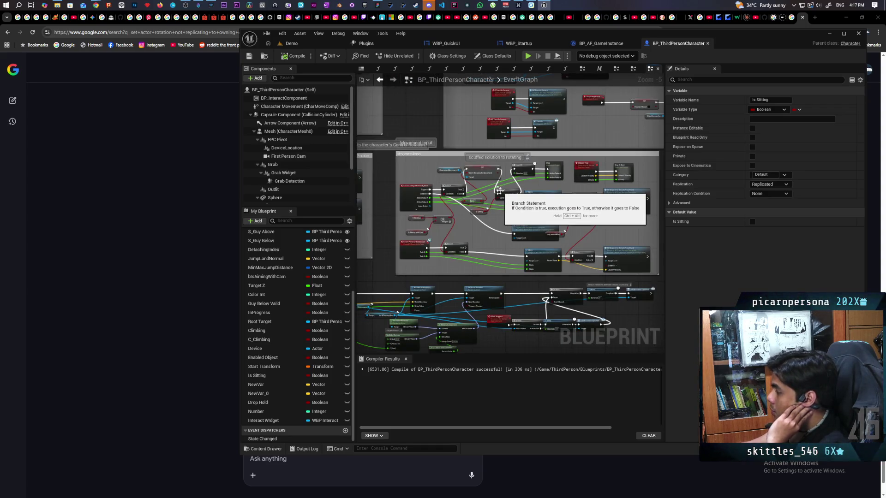
scroll(452, 207, down, 4)
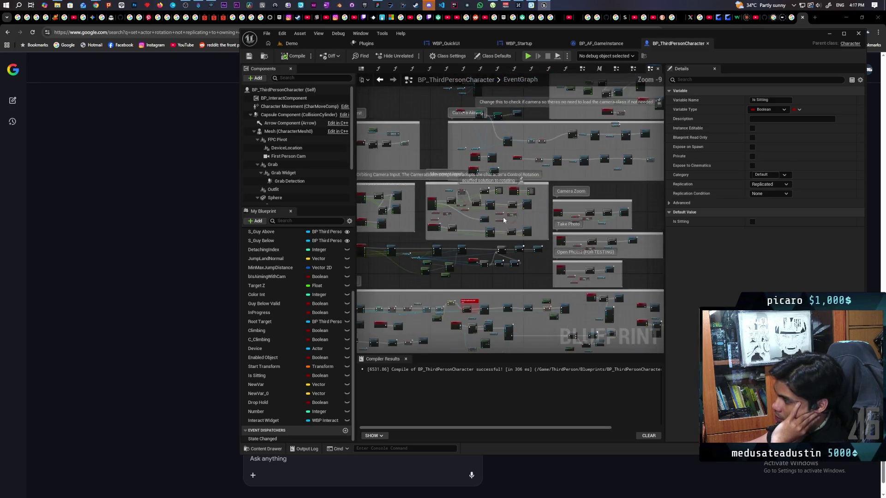
scroll(410, 242, up, 5)
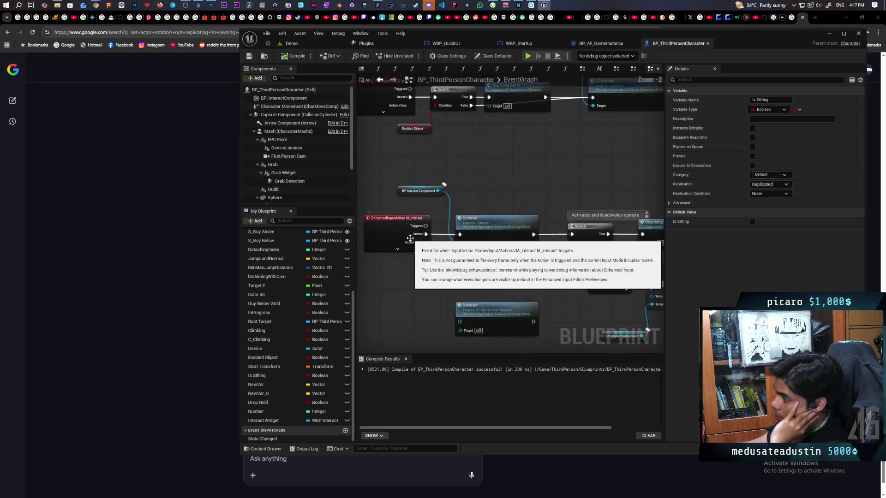
scroll(519, 240, up, 2)
scroll(506, 242, down, 2)
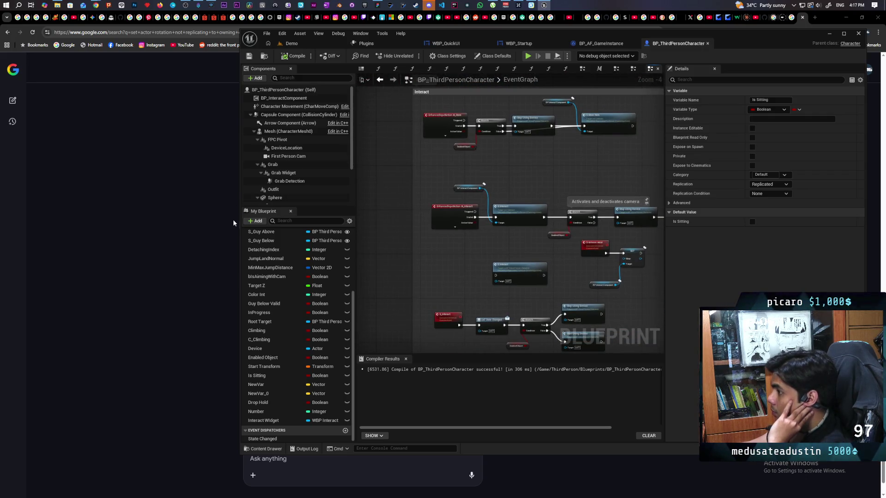
click(378, 5)
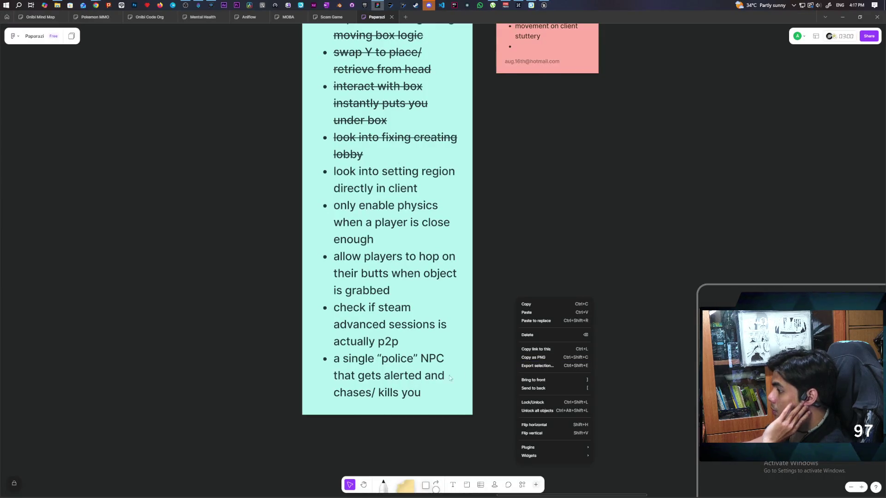
Add the item 'press F to drop held item' to the cyan to-do list note.
click(379, 337)
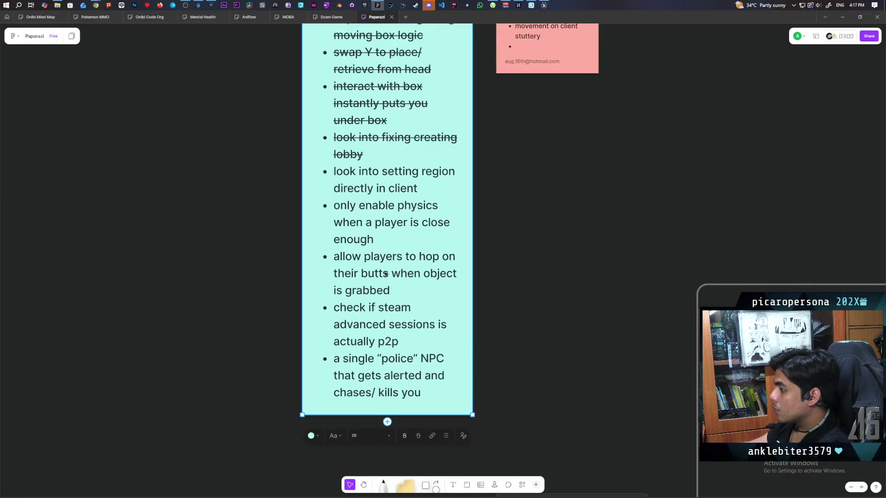
click(400, 293)
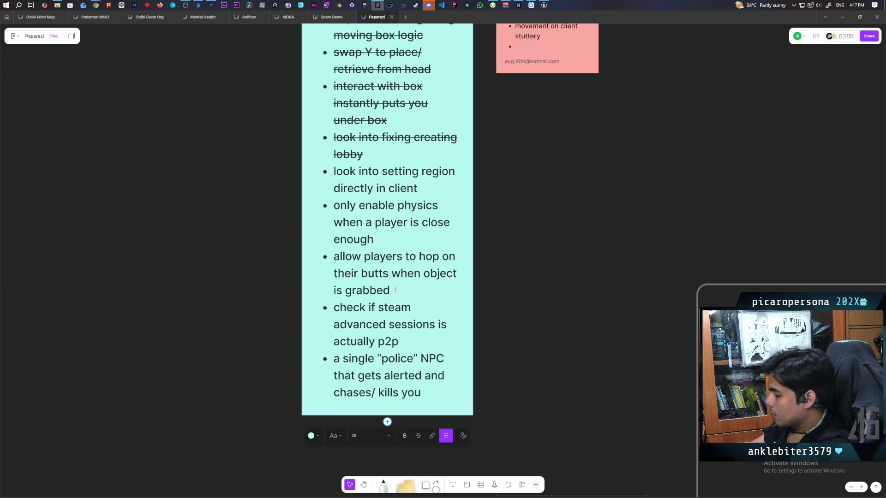
key(Return)
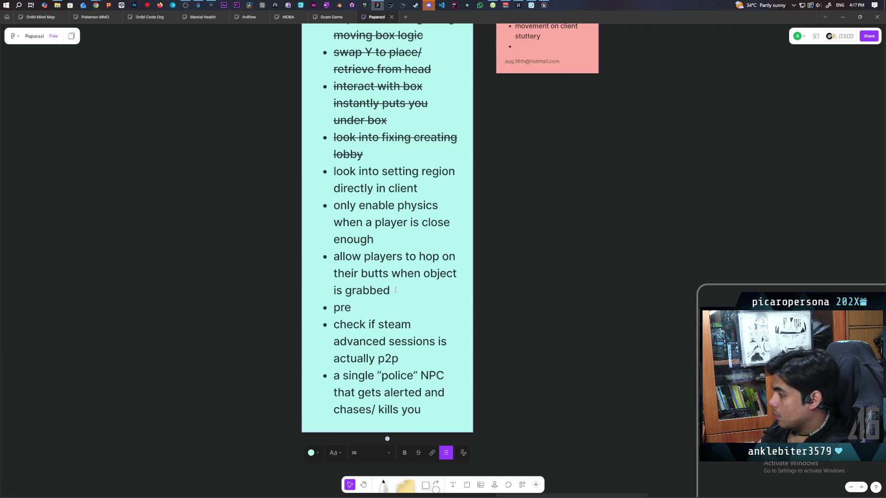
text(ess )
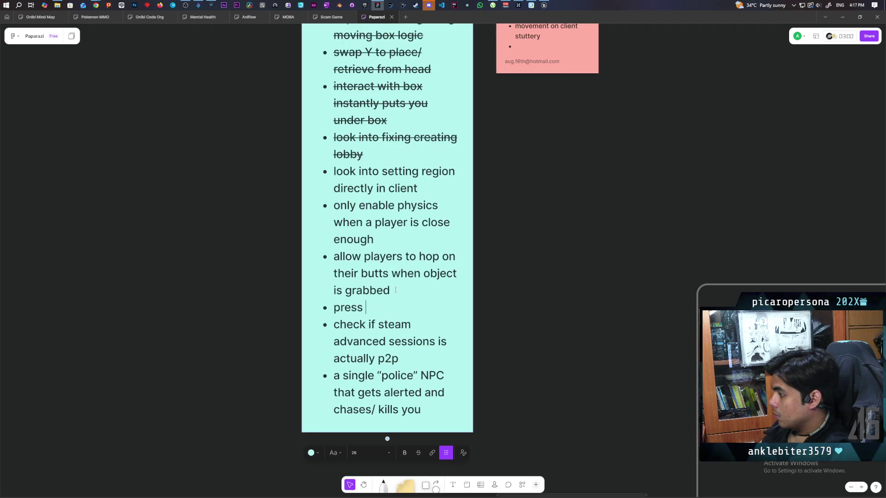
text(F to)
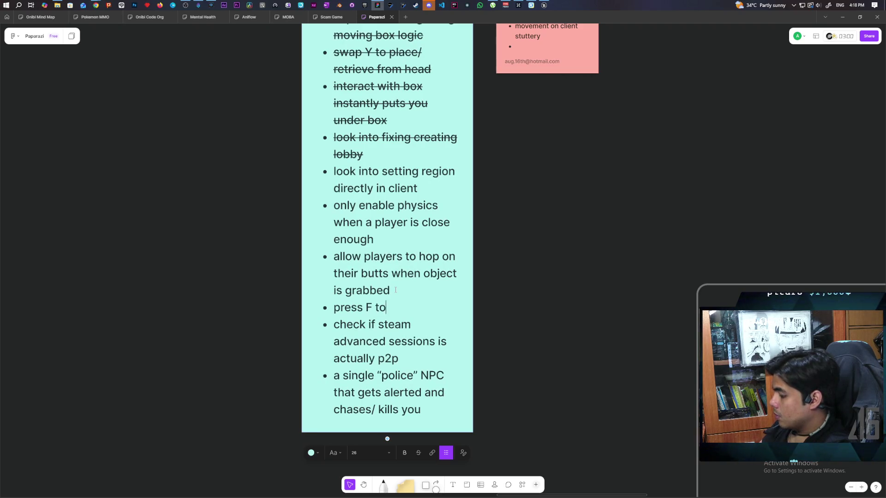
text( drop help)
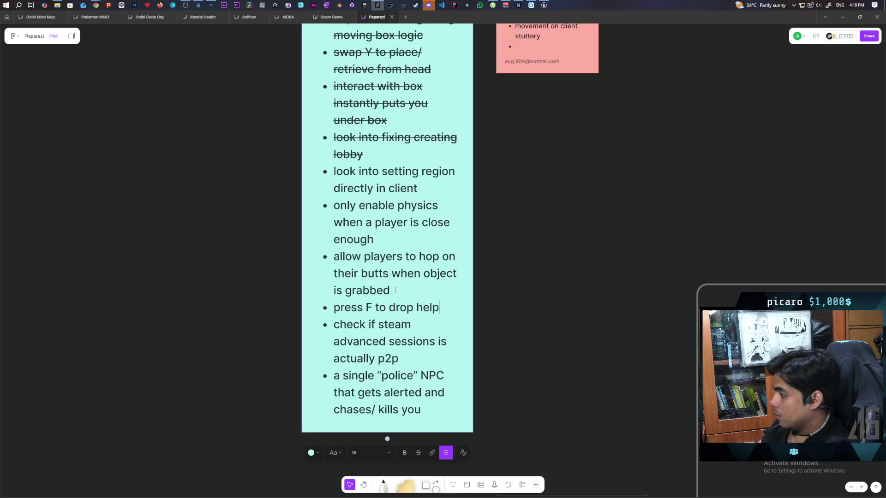
key(BackSpace)
text(d item)
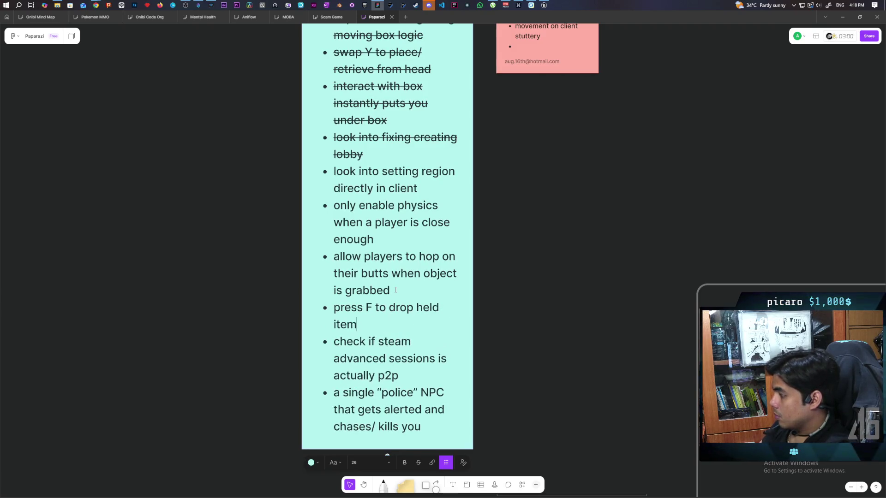
click(516, 272)
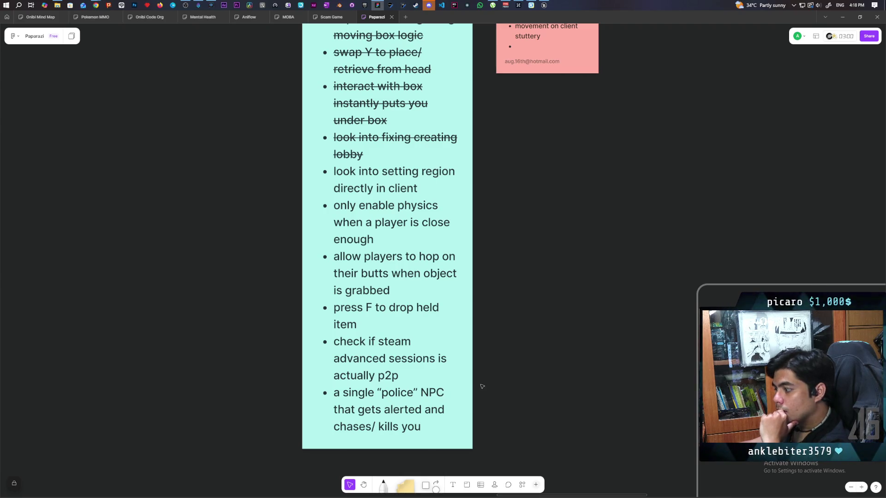
click(408, 486)
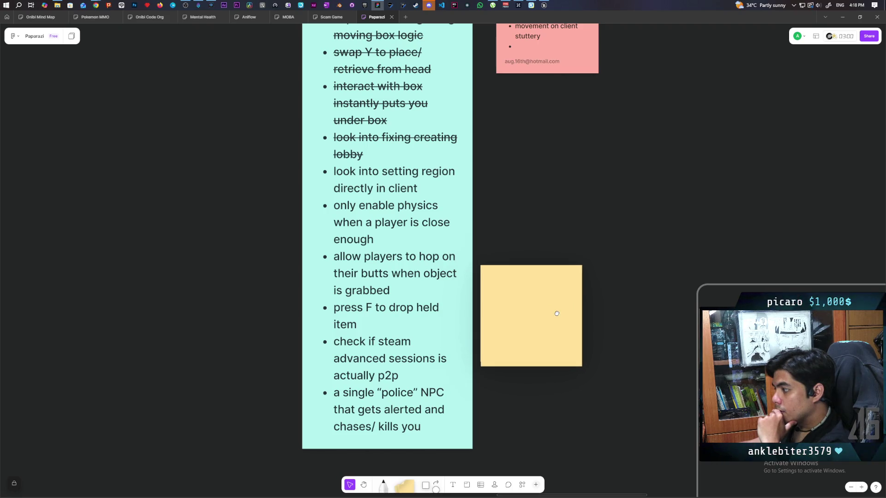
Place a pink note right of the list: 'this does mean that you wont be able to enter a box if you are holding something'.
click(530, 323)
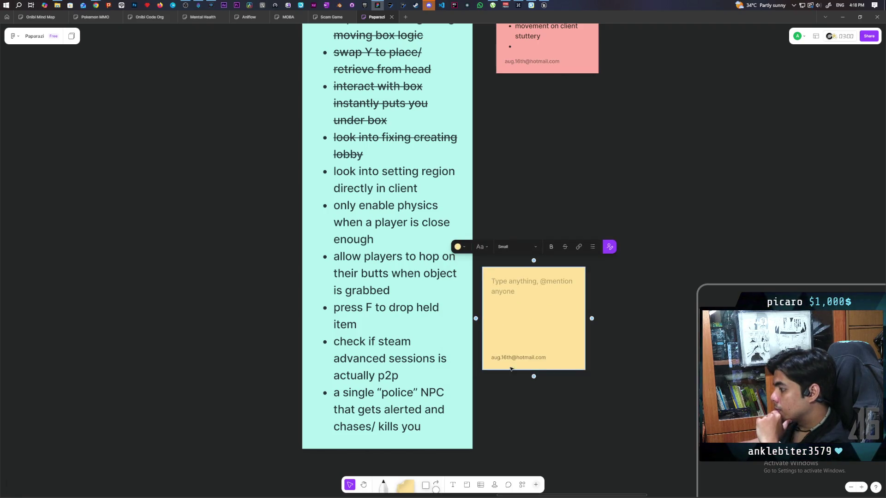
click(458, 246)
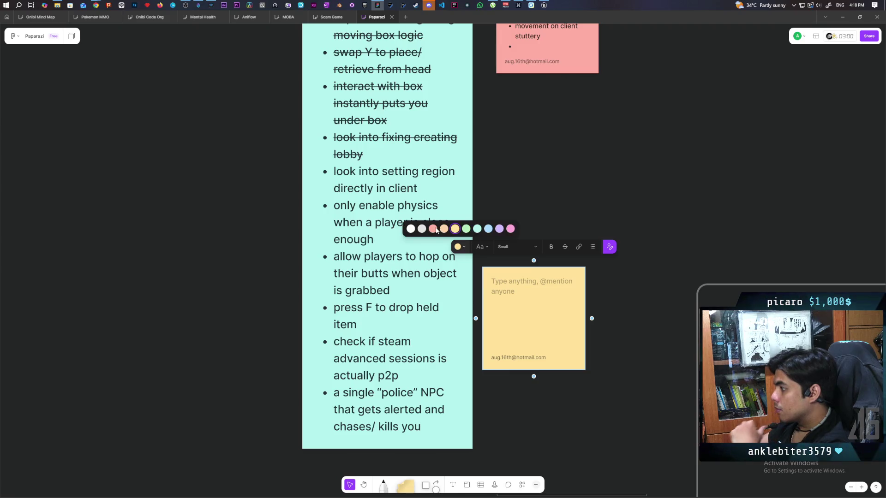
click(423, 230)
text(this)
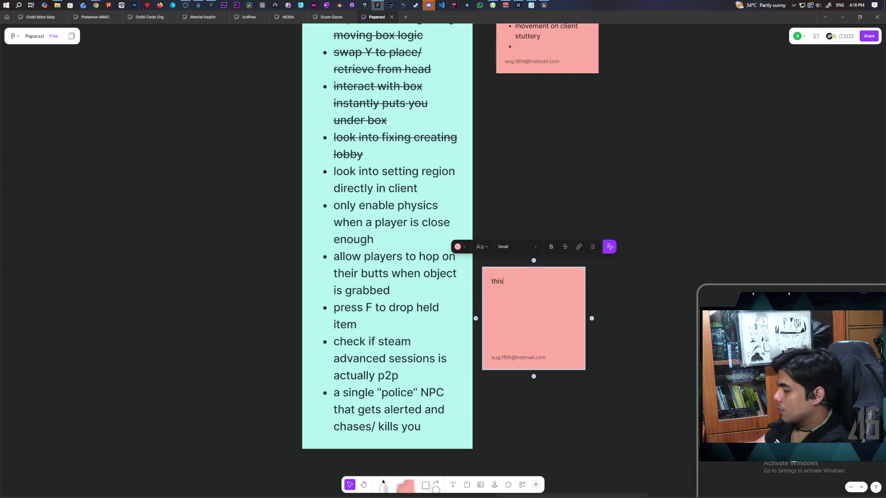
text( does mean )
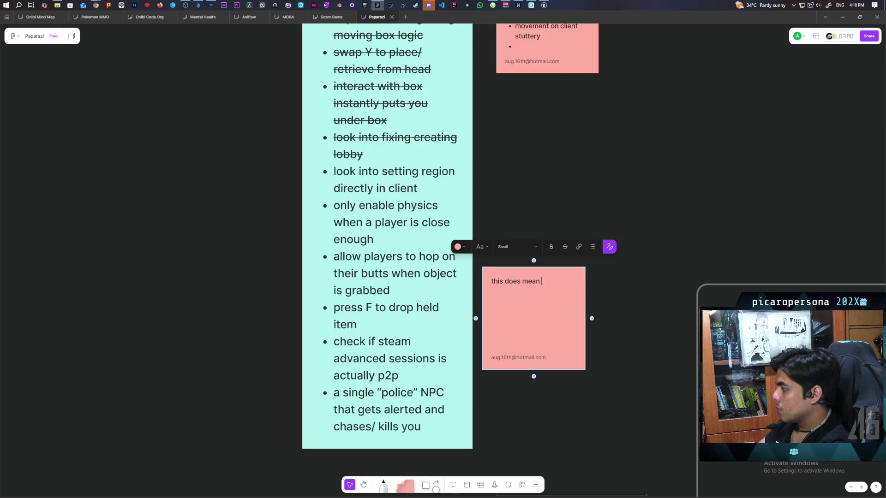
text(that you wont be able to)
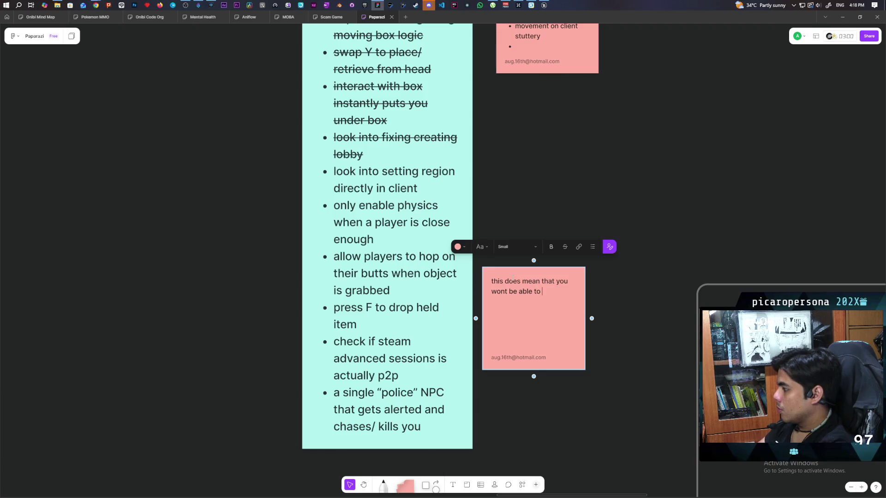
text( enter a b)
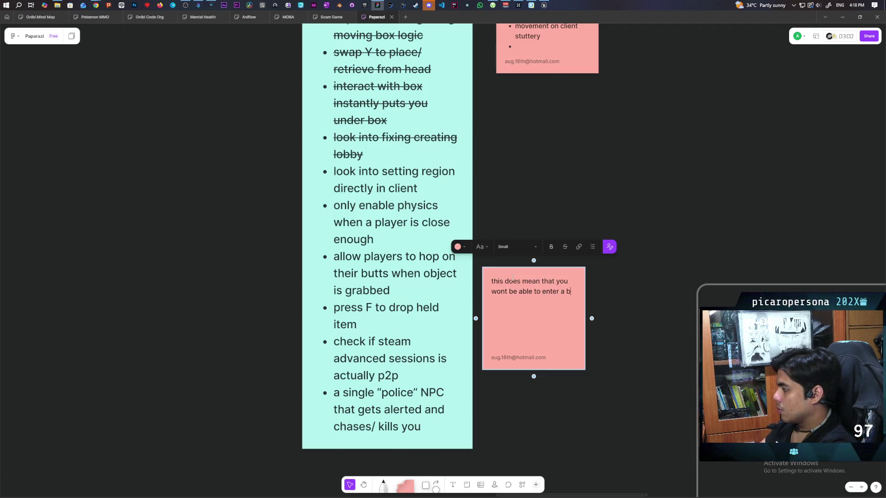
text(ox if you)
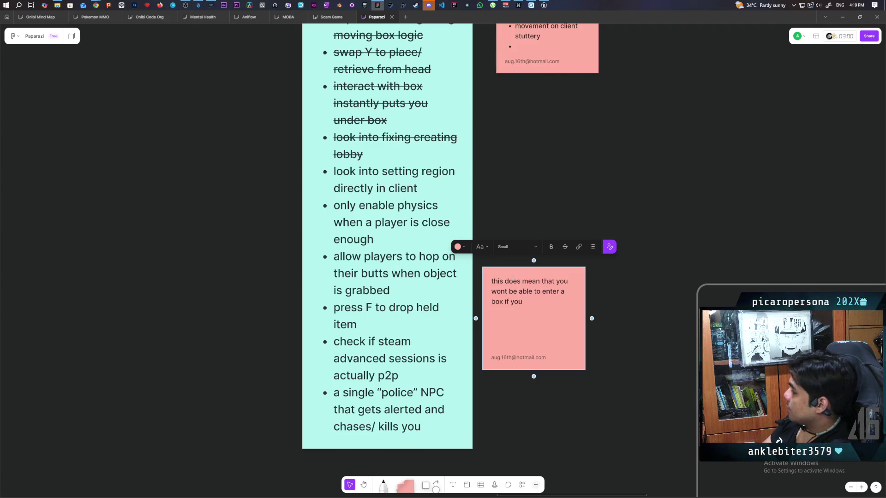
text( are hoo)
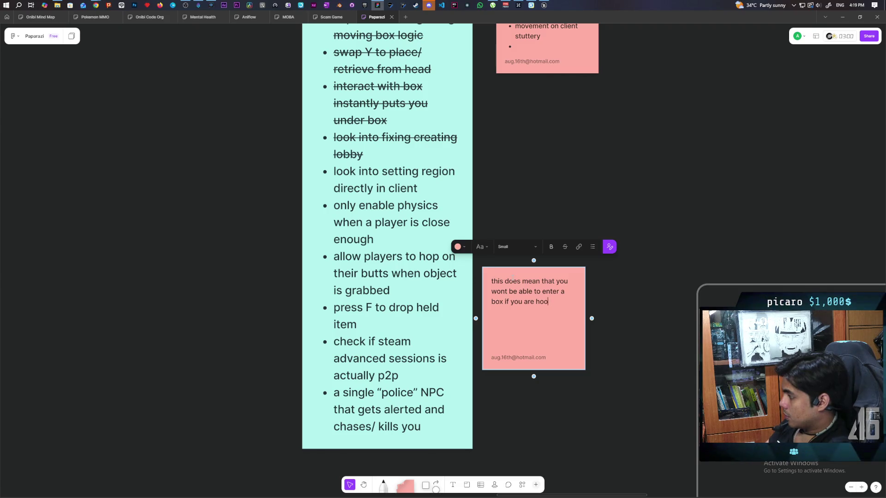
text(lding )
text(someh)
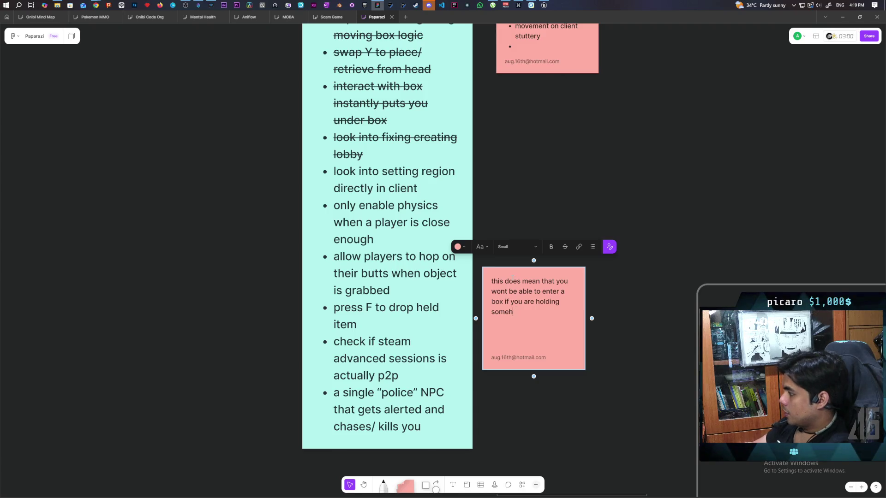
text(tingg)
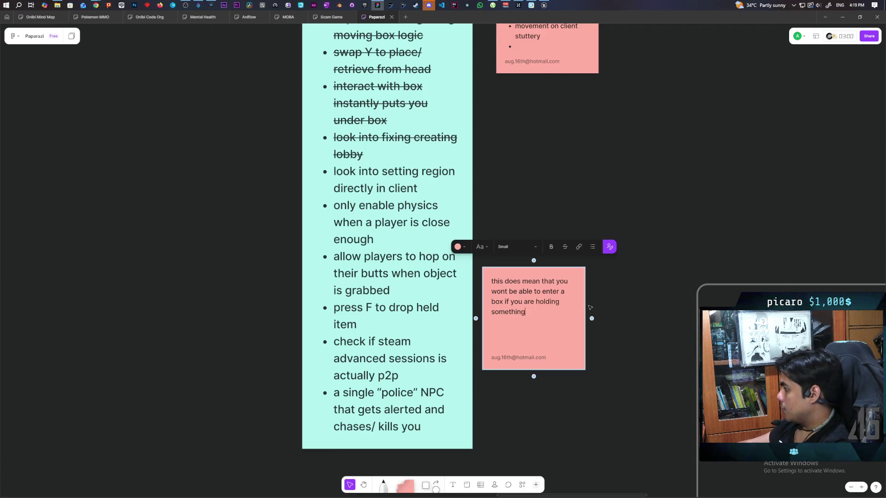
click(605, 318)
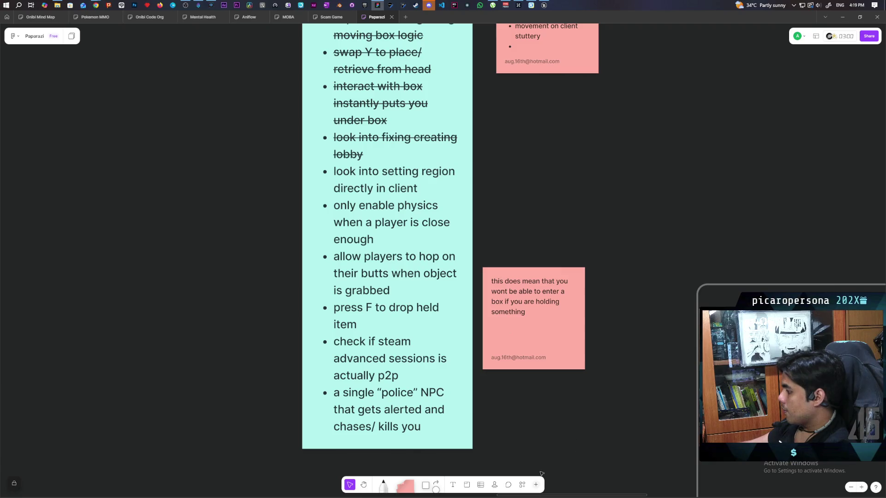
Draw a red arrow from the 'press F to drop held item' bullet to the pink note.
click(437, 483)
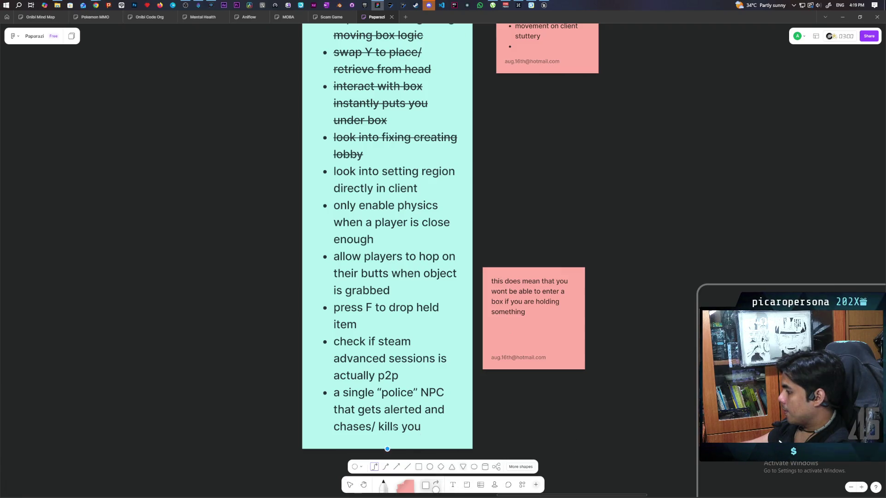
click(398, 467)
mouse_move(446, 309)
mouse_down()
mouse_move(482, 294)
mouse_move(483, 319)
mouse_up()
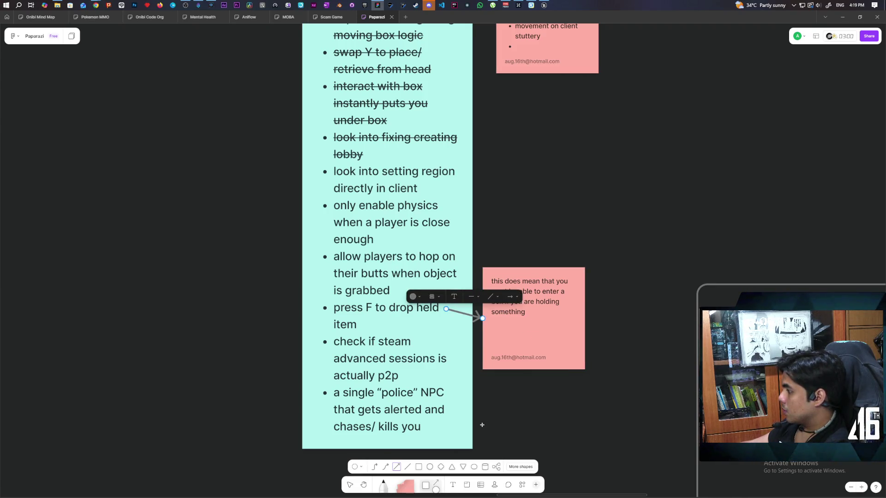
click(414, 297)
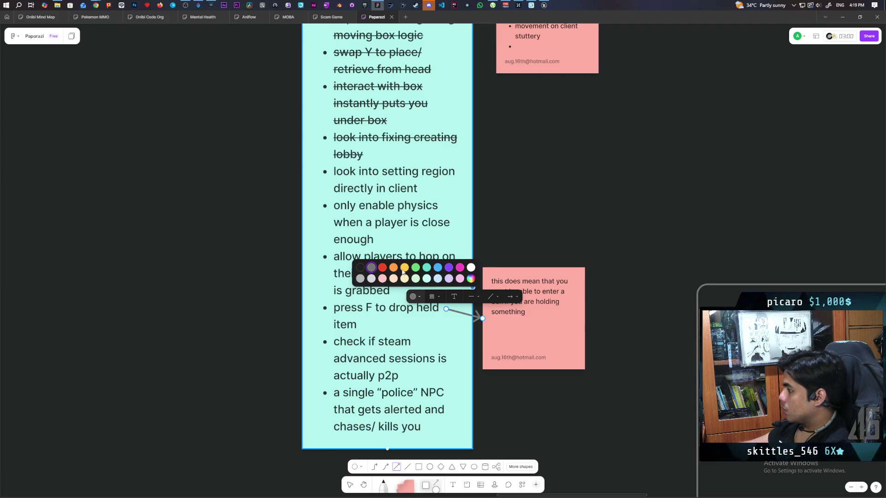
click(383, 268)
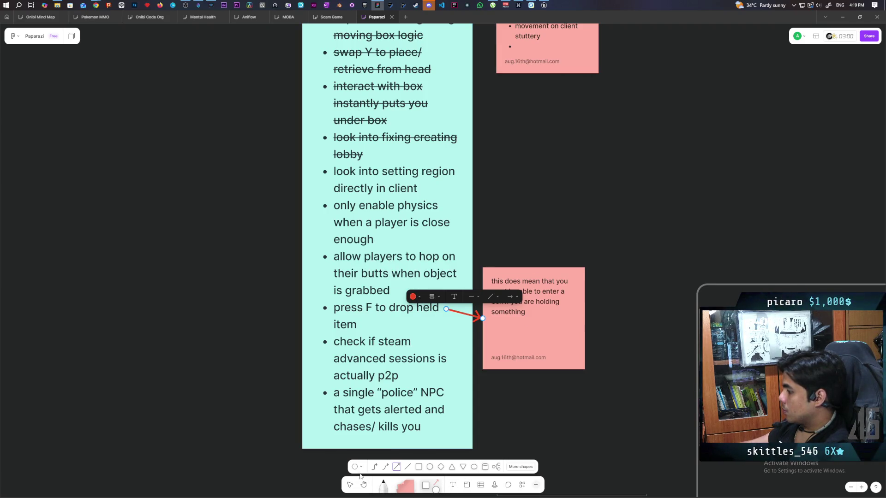
click(350, 486)
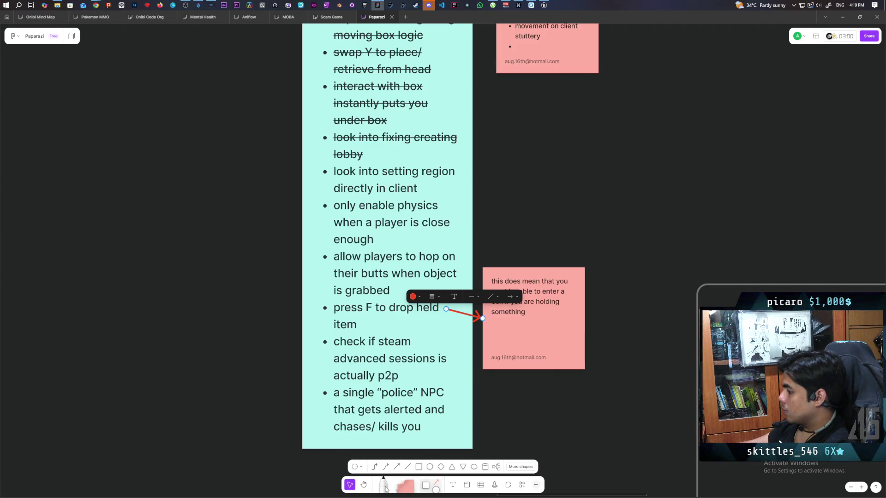
click(291, 478)
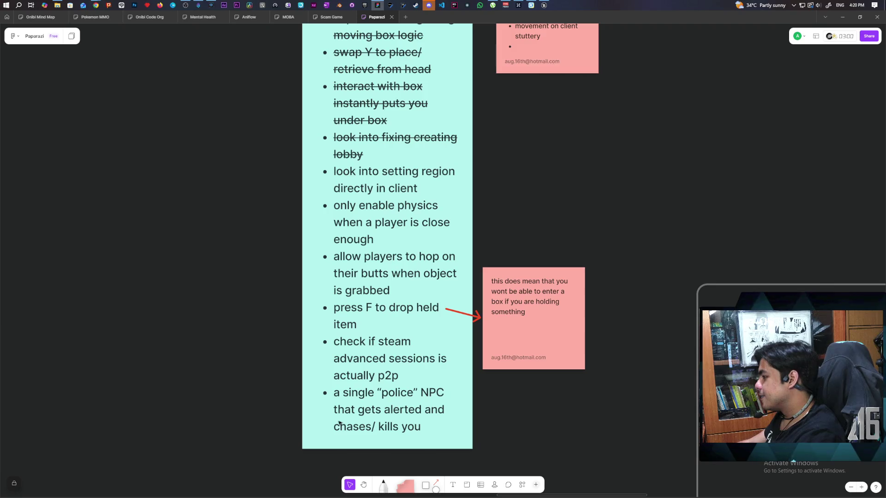
Nudge the pink sticky note slightly up and to the right.
click(527, 331)
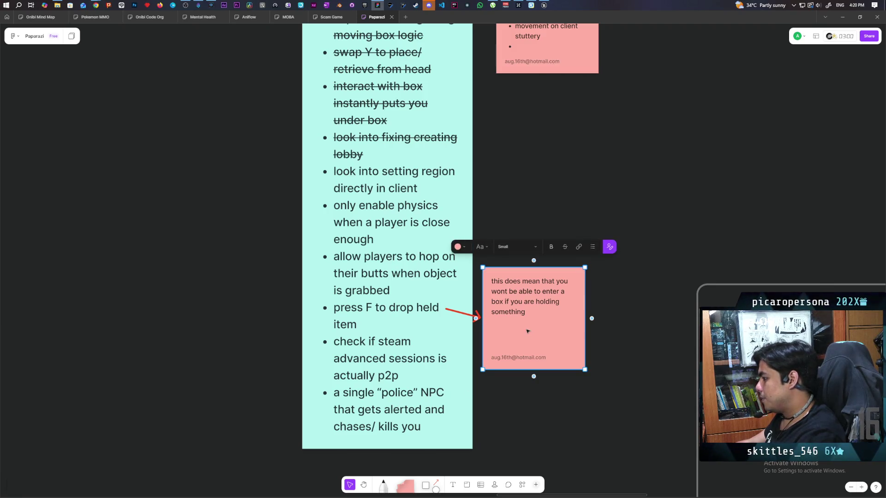
drag(526, 331, 534, 321)
click(526, 401)
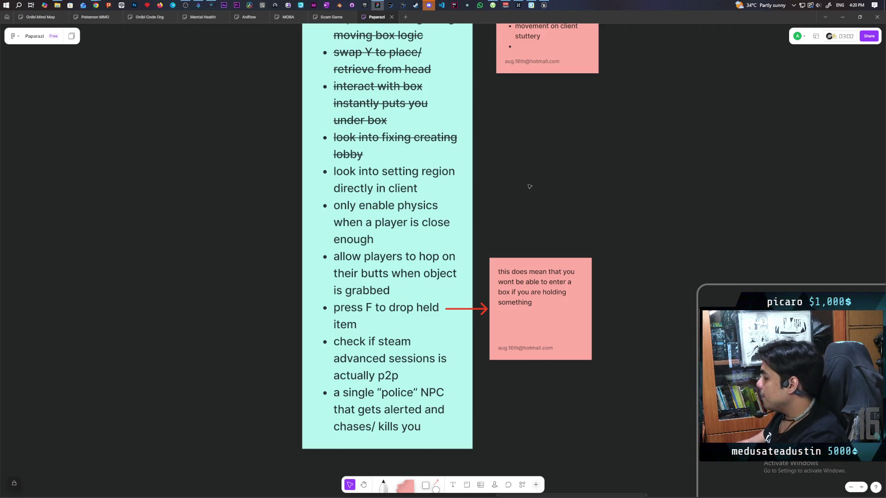
mouse_move(544, 4)
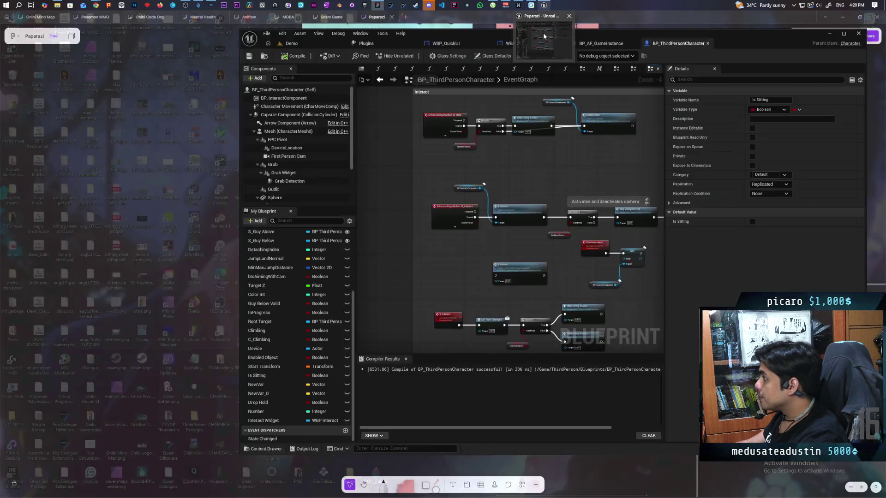
mouse_move(544, 37)
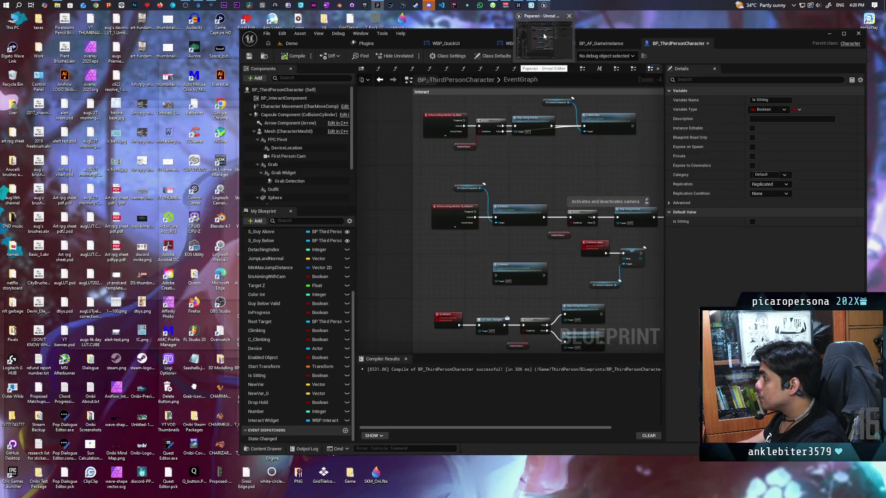
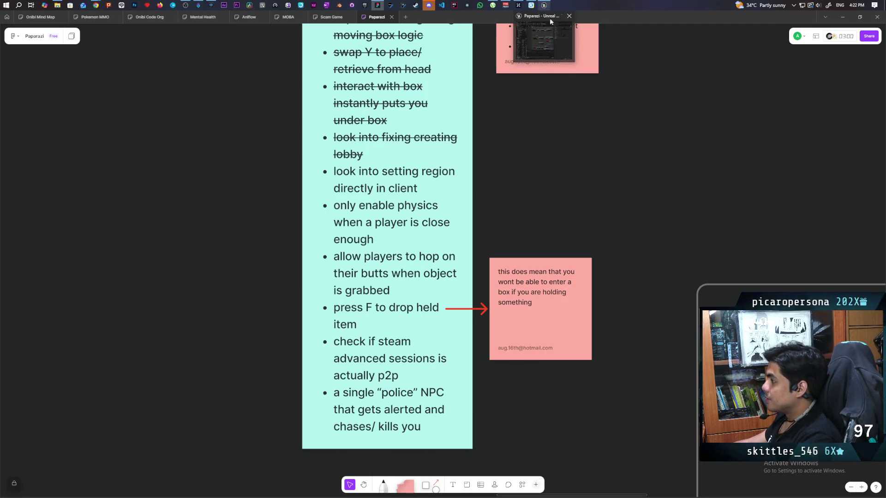
Bring the Unreal Engine BP_ThirdPersonCharacter Blueprint editor window to the front.
click(549, 20)
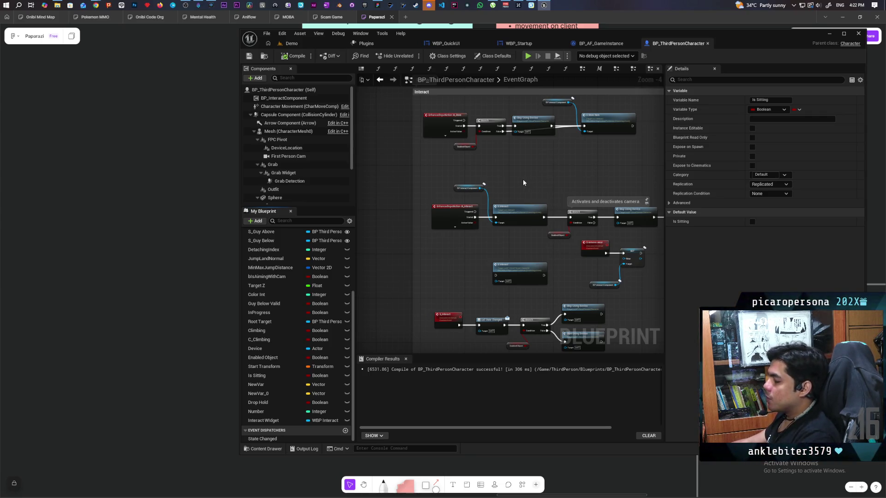
Pan to the Interact comment and shift the IA_Interact event node slightly left.
mouse_move(527, 185)
mouse_down()
mouse_move(553, 191)
mouse_move(486, 196)
mouse_move(510, 197)
mouse_up()
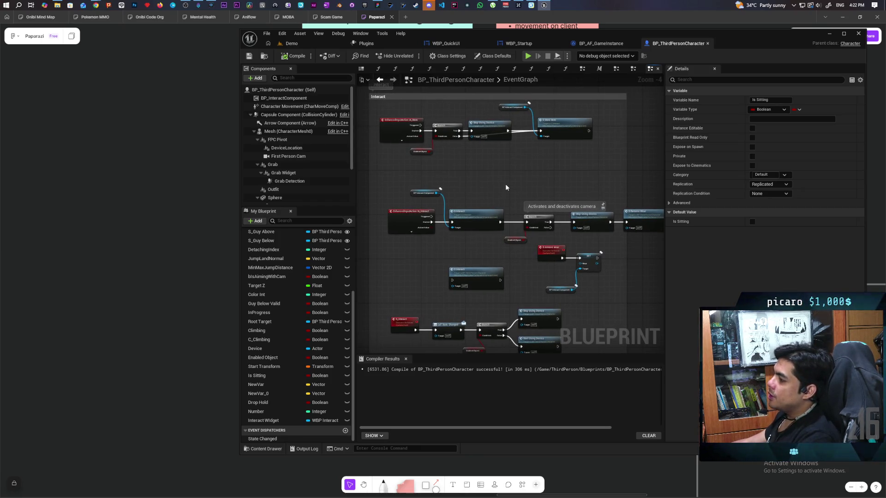
scroll(467, 209, up, 2)
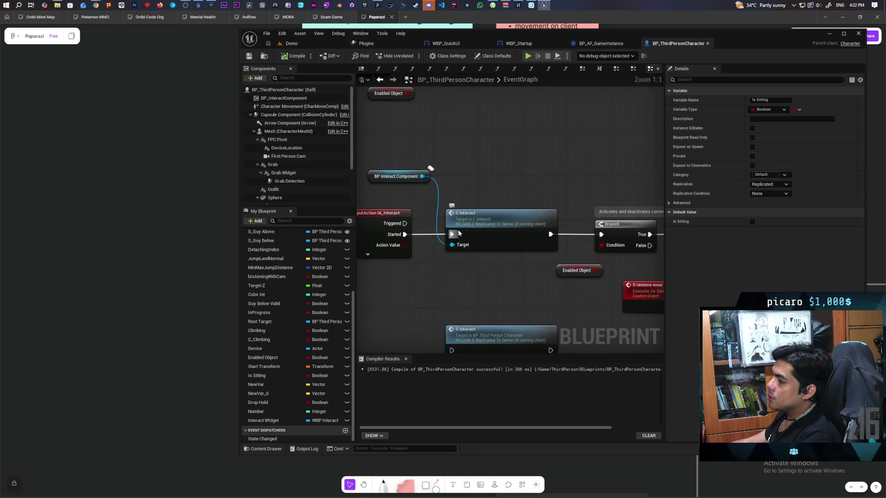
scroll(467, 208, down, 1)
mouse_move(428, 255)
mouse_down()
mouse_move(392, 259)
mouse_move(568, 260)
mouse_move(500, 260)
mouse_move(502, 247)
mouse_up()
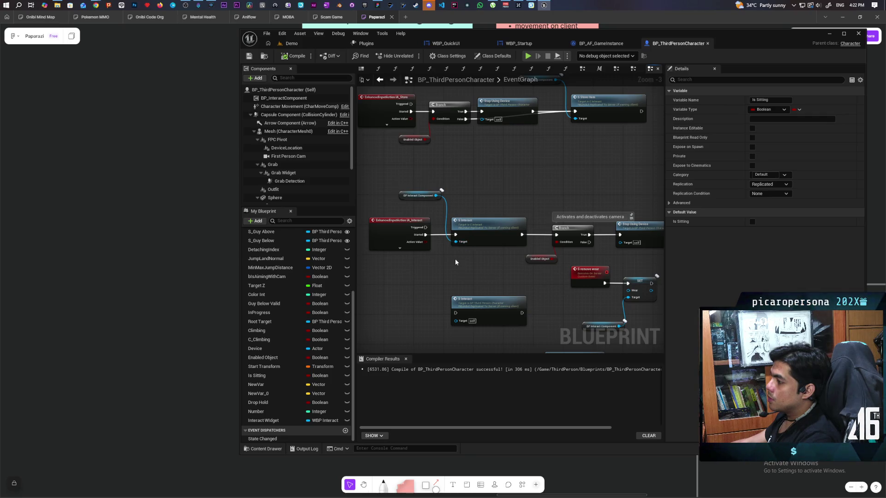
mouse_move(491, 259)
mouse_down()
mouse_move(407, 254)
mouse_move(544, 251)
mouse_up()
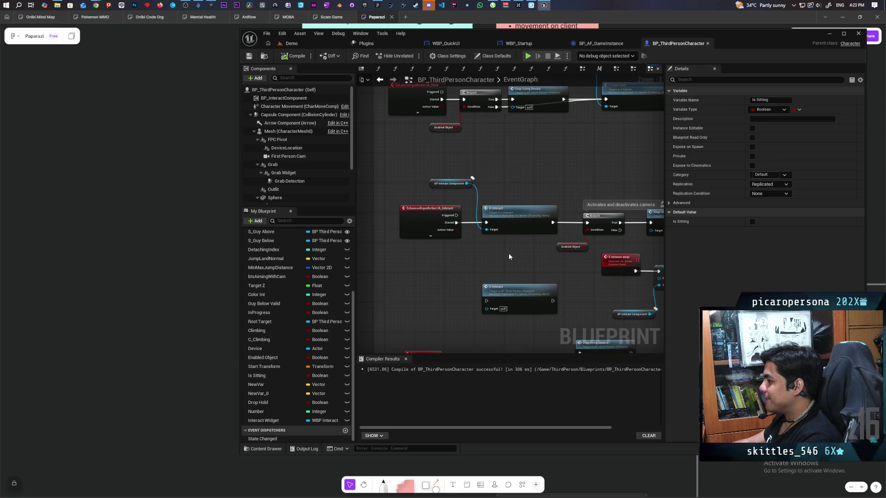
drag(456, 258, 488, 254)
drag(460, 227, 448, 226)
click(464, 275)
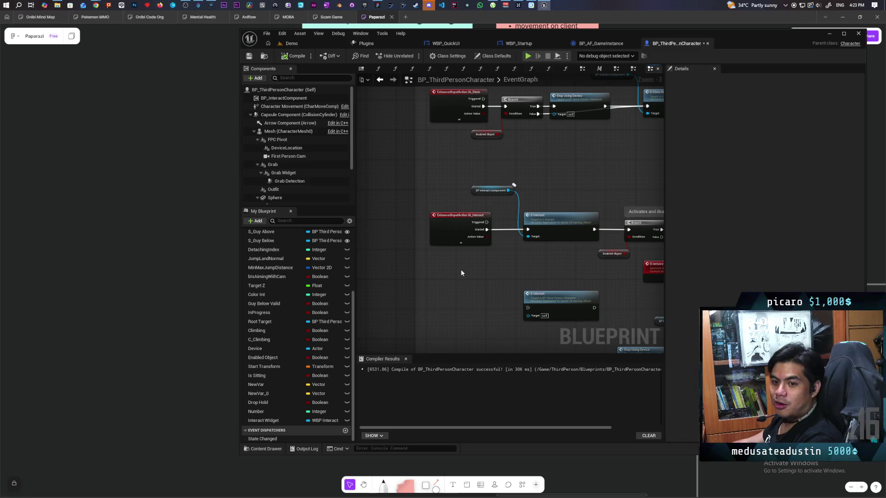
mouse_move(475, 260)
mouse_down()
mouse_move(469, 301)
mouse_move(433, 289)
mouse_up()
scroll(467, 278, down, 2)
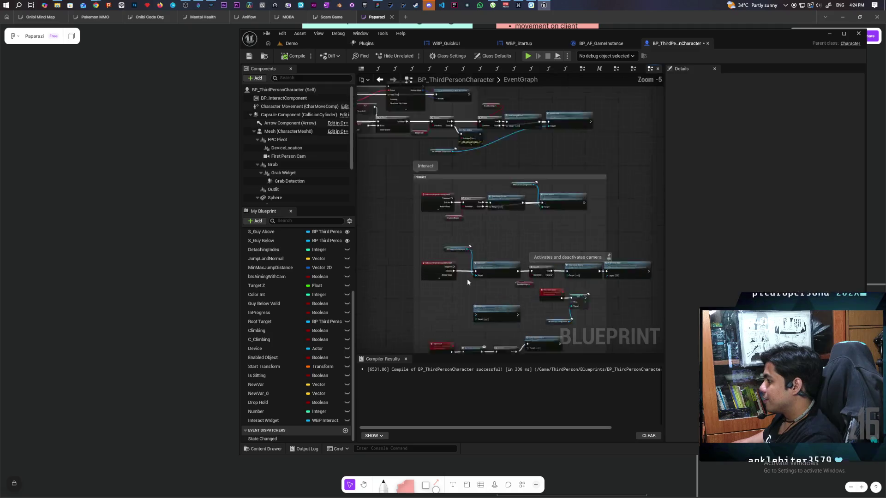
scroll(467, 279, up, 2)
mouse_move(489, 282)
mouse_down()
mouse_move(455, 277)
mouse_move(479, 262)
mouse_move(593, 253)
mouse_move(603, 290)
mouse_up()
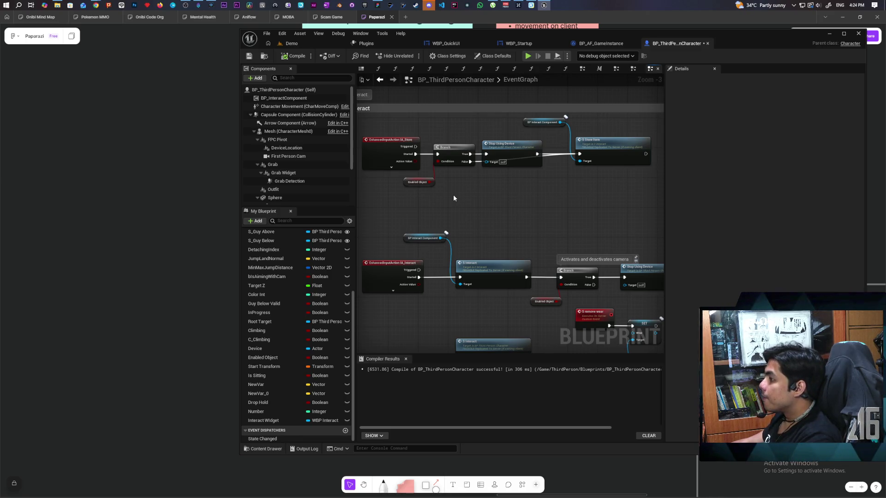
mouse_move(429, 203)
mouse_down()
mouse_move(451, 244)
mouse_move(637, 159)
mouse_up()
click(534, 235)
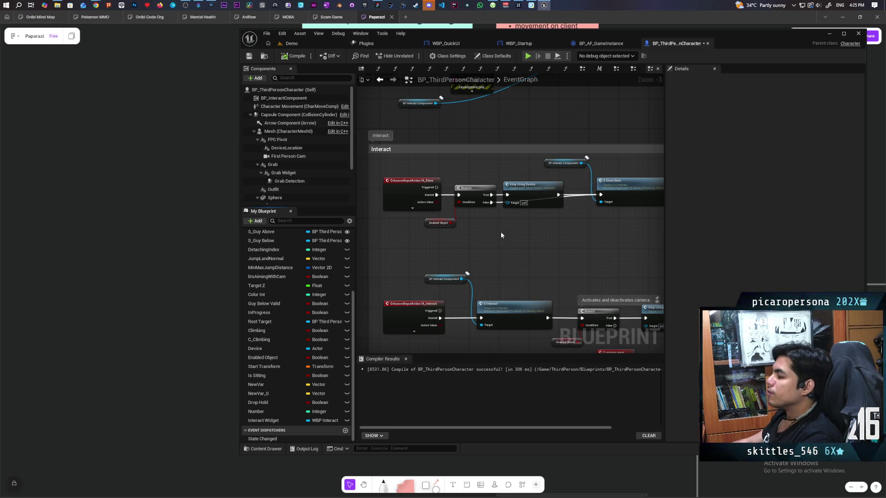
scroll(501, 232, right, 3)
click(574, 197)
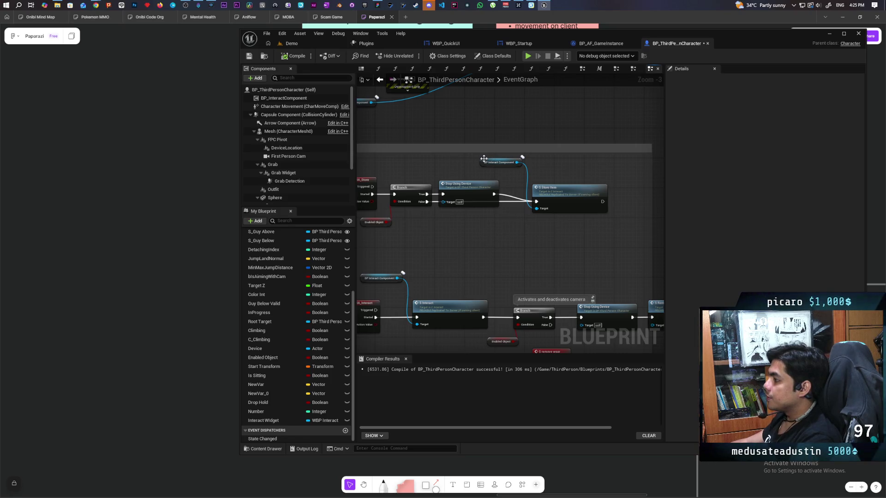
click(489, 164)
Place the BP Interact Component getter beside S Store Item, save, and open S Store Item in C_Interact.
drag(484, 166, 479, 221)
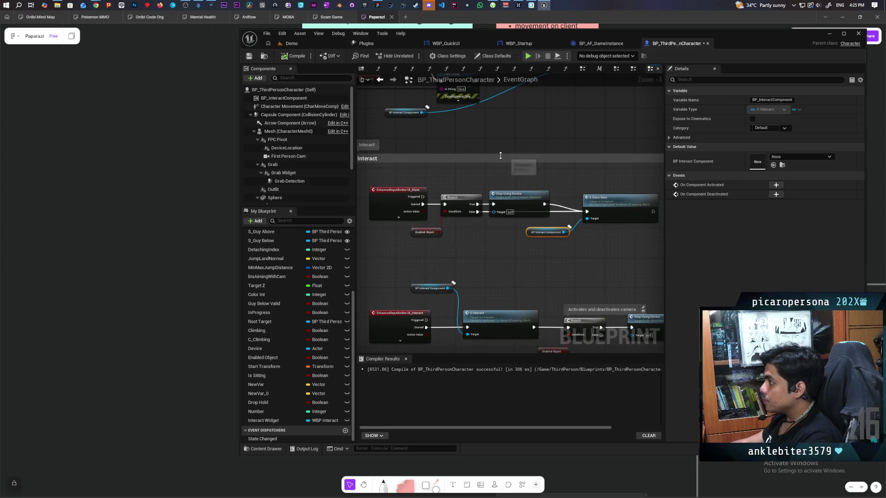
key(ctrl+s)
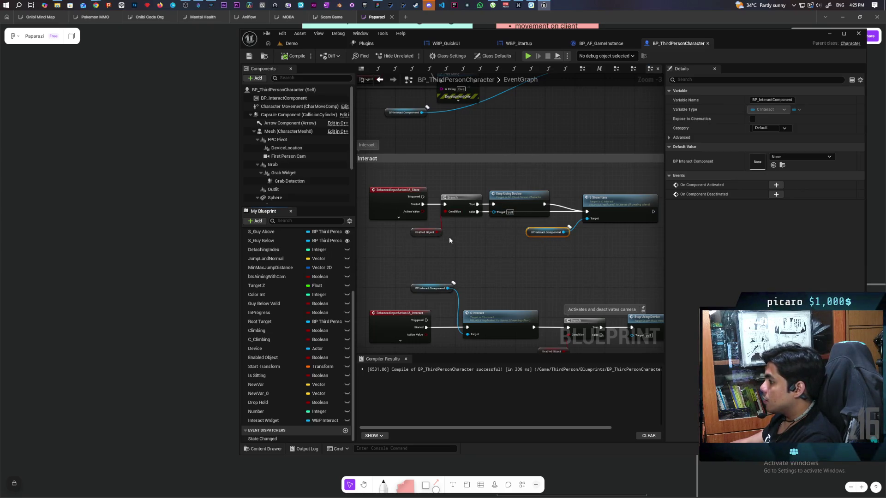
scroll(448, 237, down, 2)
scroll(457, 231, up, 4)
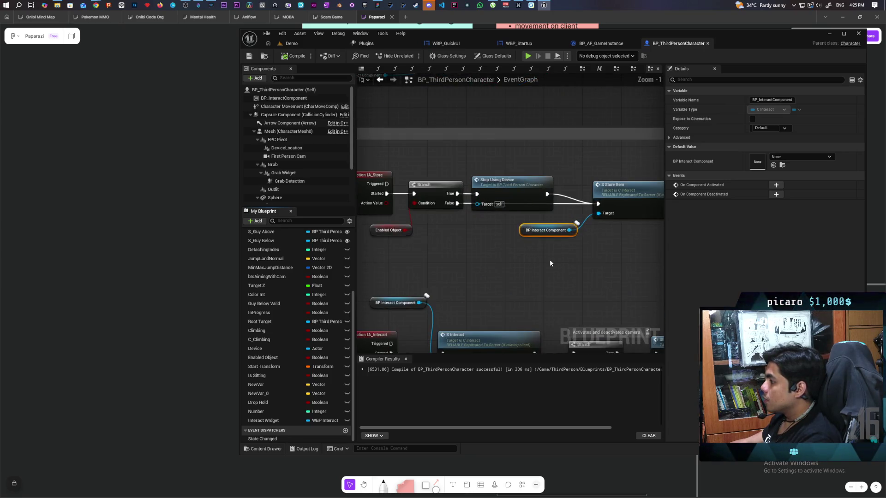
double_click(572, 199)
Pan C_Interact's graph past MC Attach Object to the Set Sitting call and open its function graph.
scroll(525, 242, down, 2)
scroll(525, 241, up, 3)
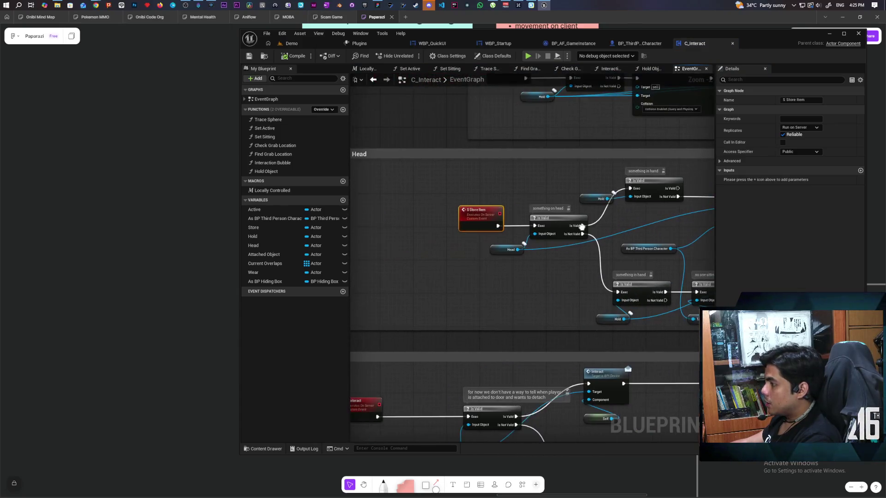
scroll(582, 226, down, 2)
scroll(391, 216, up, 2)
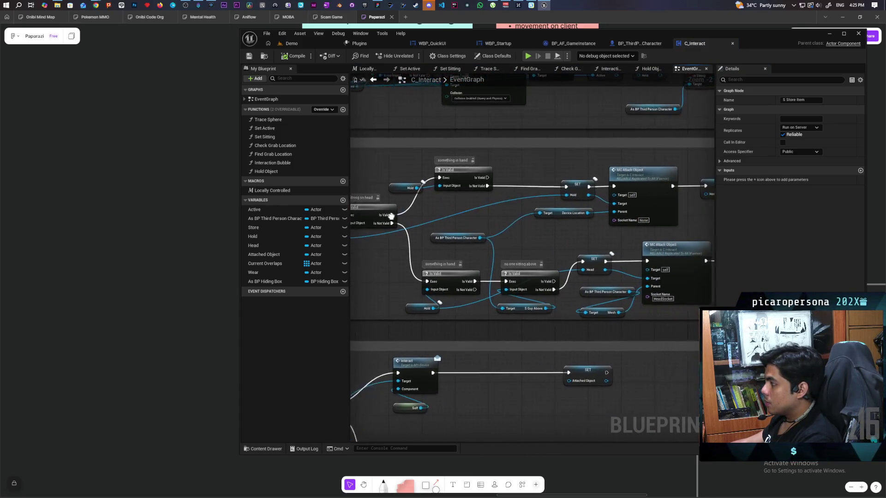
drag(534, 223, 358, 218)
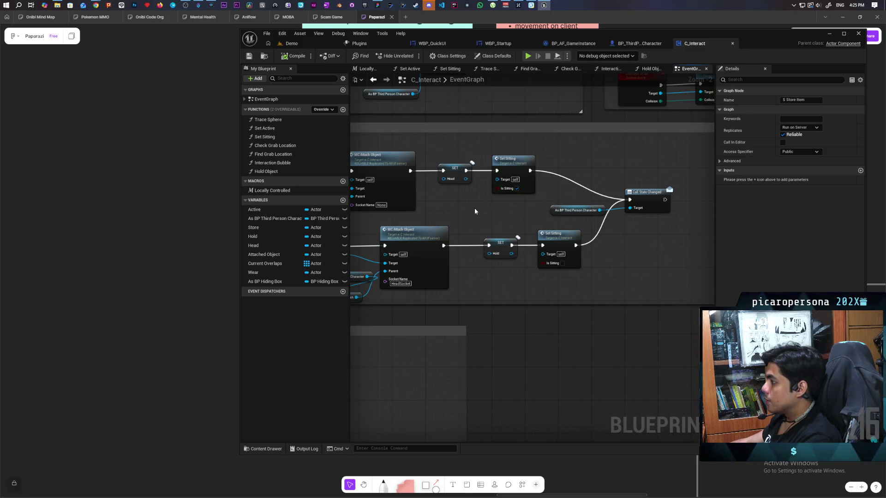
double_click(504, 157)
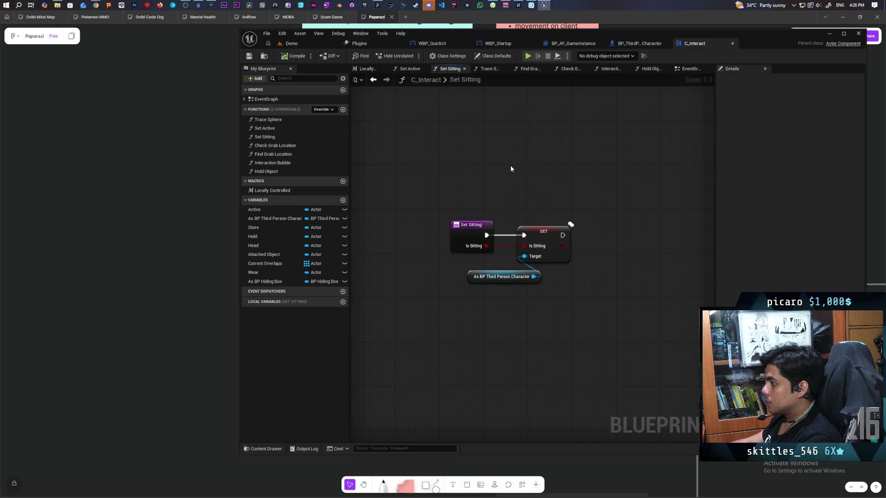
Add Stop Movement Immediately on the character reference, executed right after the Is Sitting setter.
drag(519, 178, 478, 171)
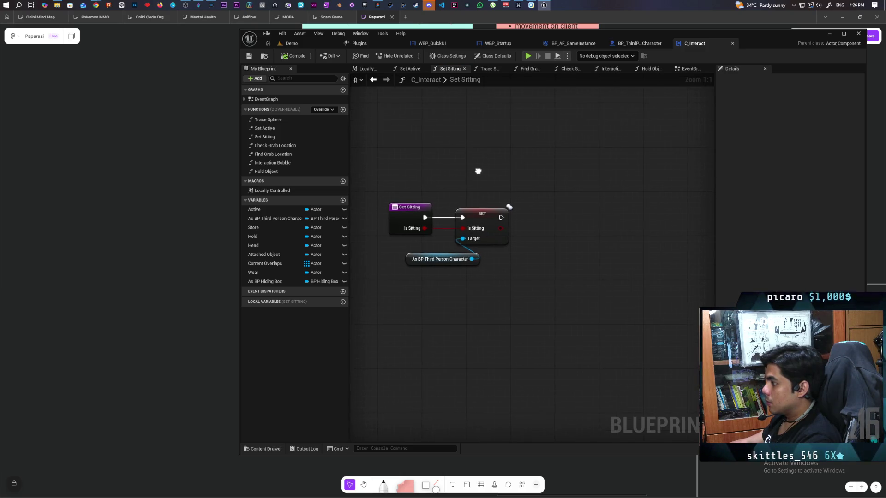
right_click(610, 189)
text(im)
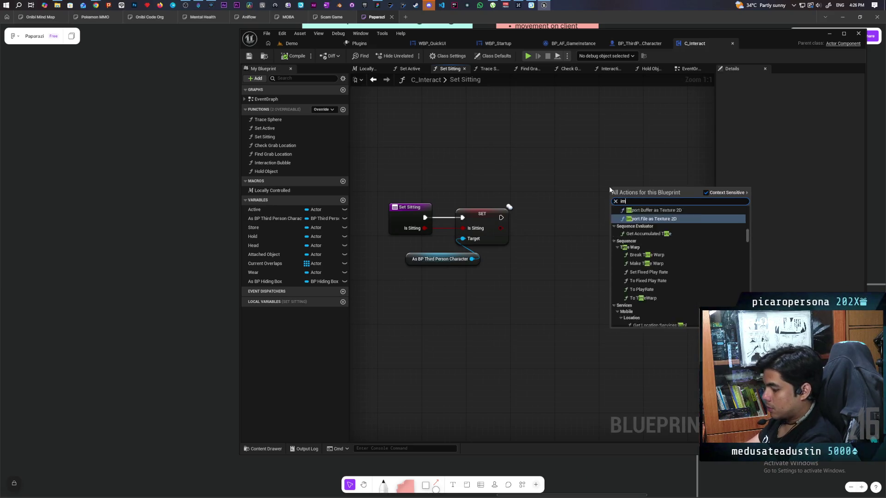
text(mediately)
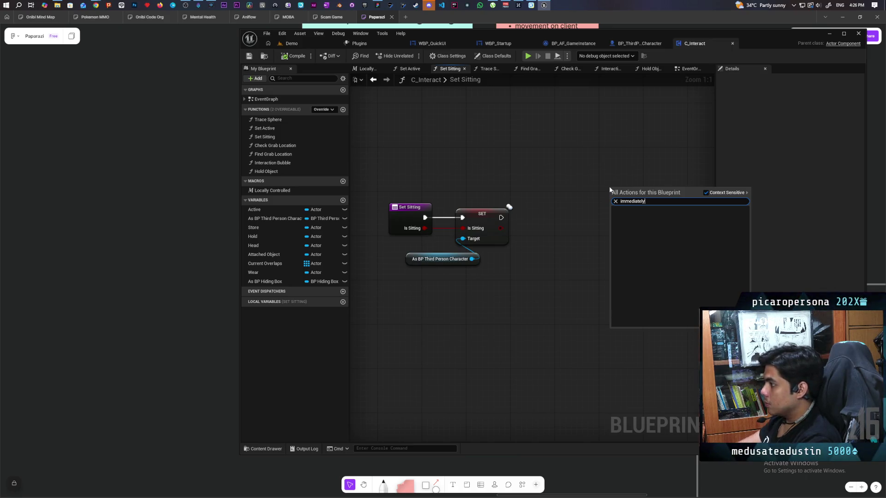
click(551, 178)
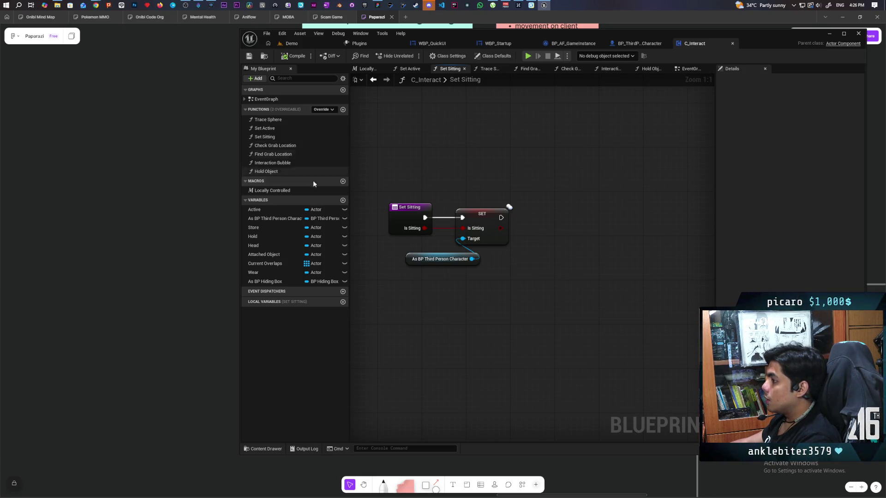
drag(472, 259, 536, 287)
text(immedi)
key(Return)
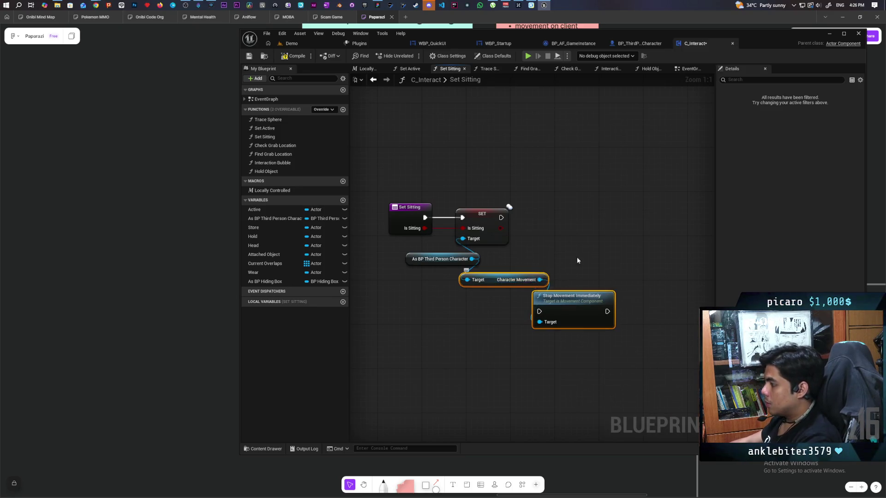
drag(601, 284, 600, 201)
mouse_move(501, 218)
mouse_down()
mouse_move(559, 229)
mouse_move(577, 218)
mouse_up()
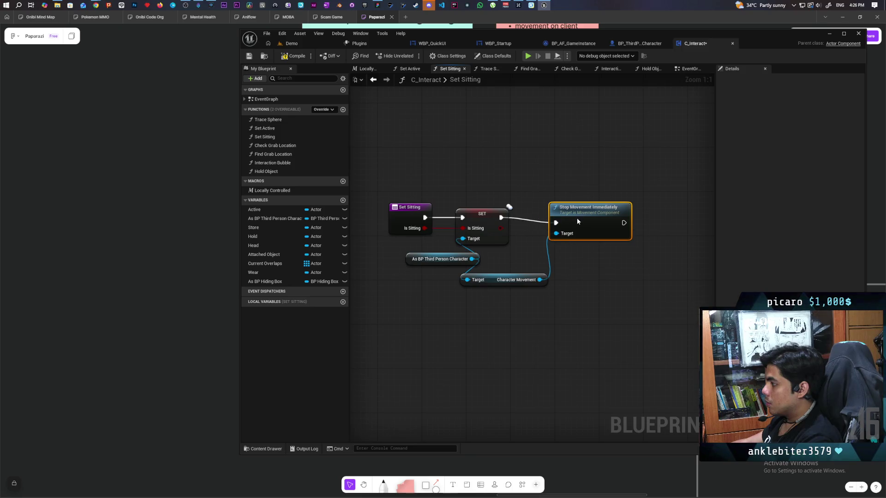
click(305, 43)
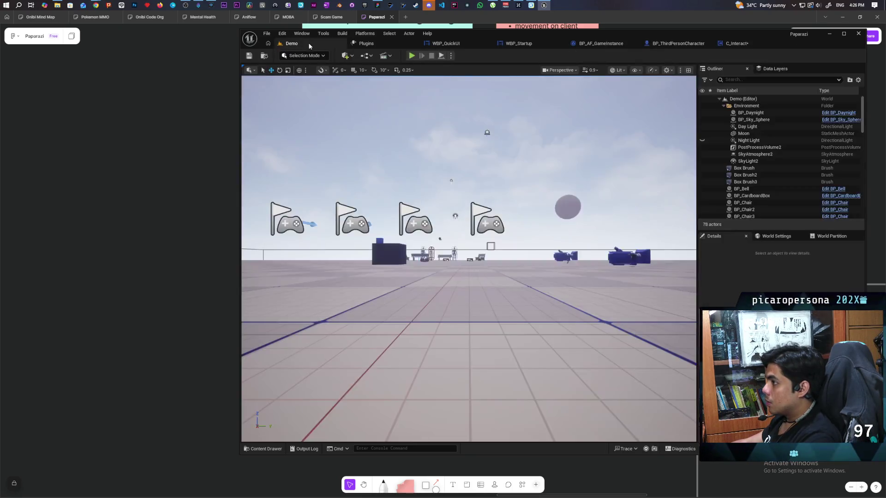
Run the multiplayer Play-in-Editor test, moving and looking around as client 1, then stop with Esc.
click(412, 56)
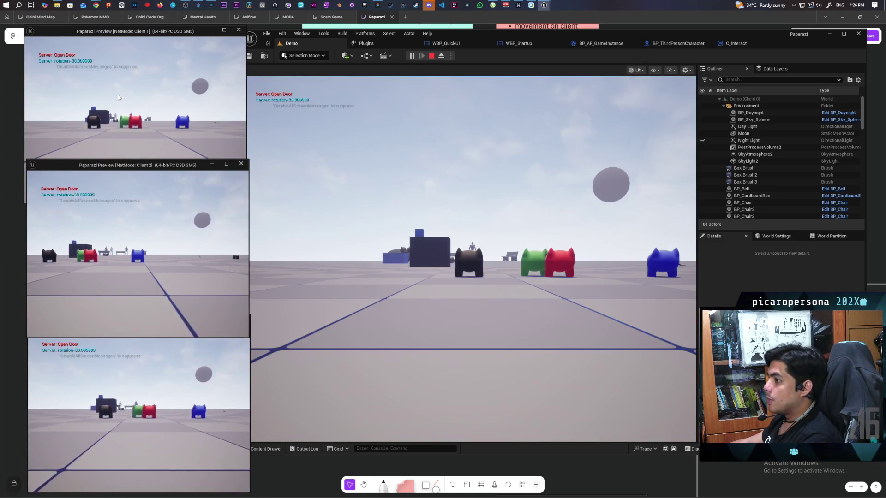
key(w)
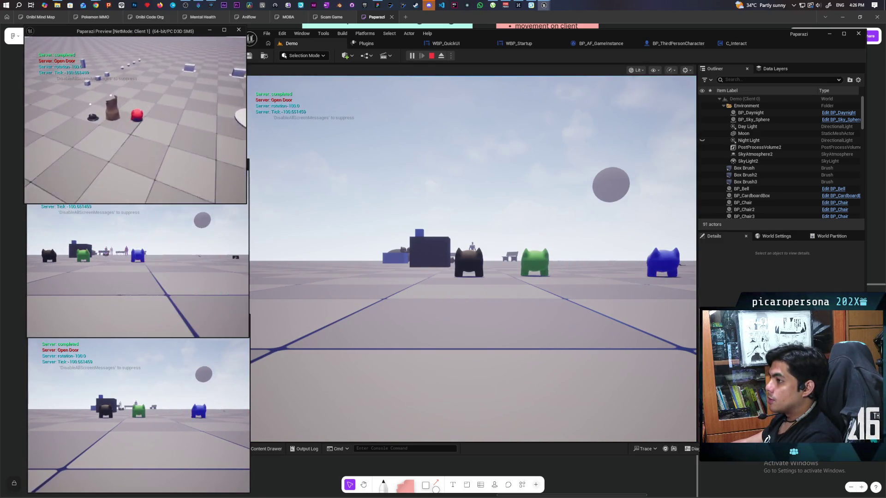
key(e)
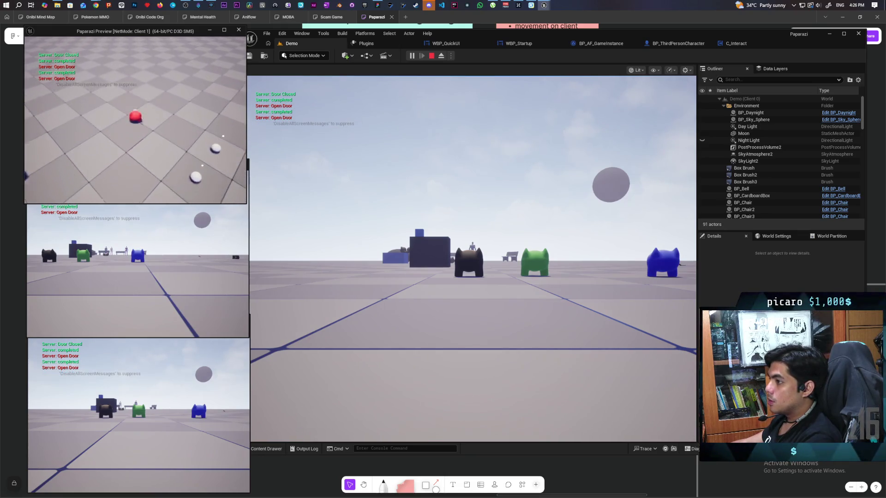
key(e)
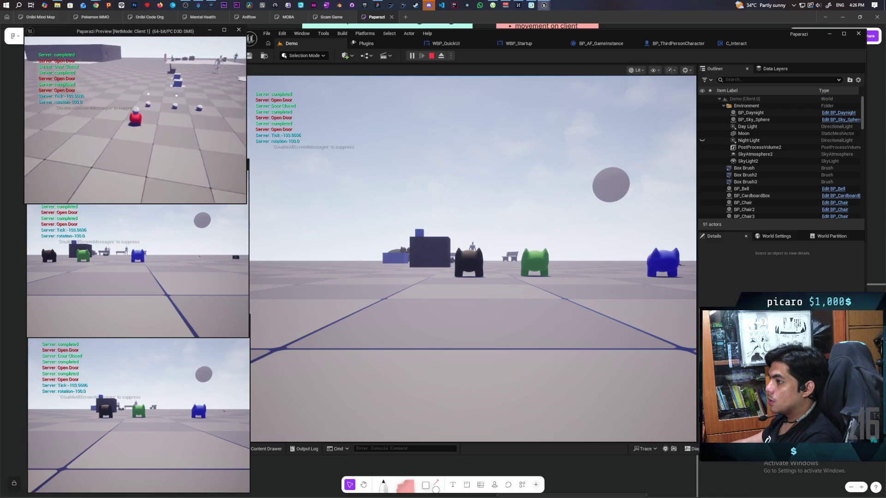
key(e)
key(e)
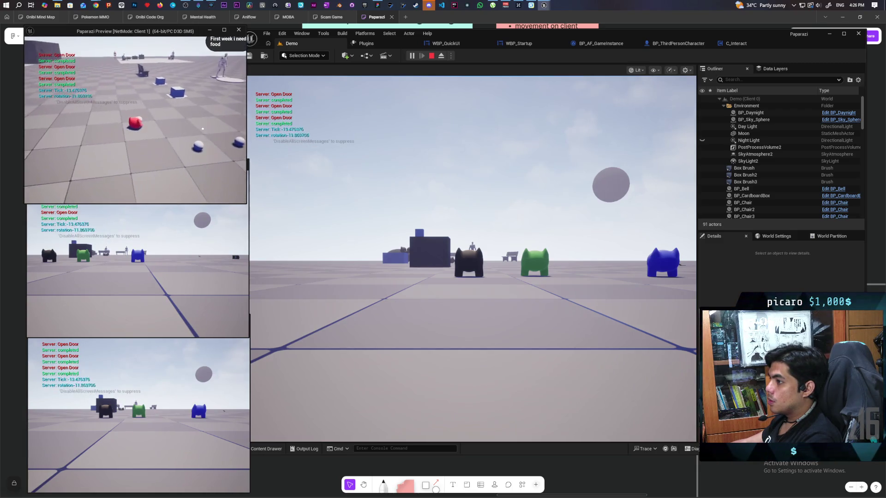
key(e)
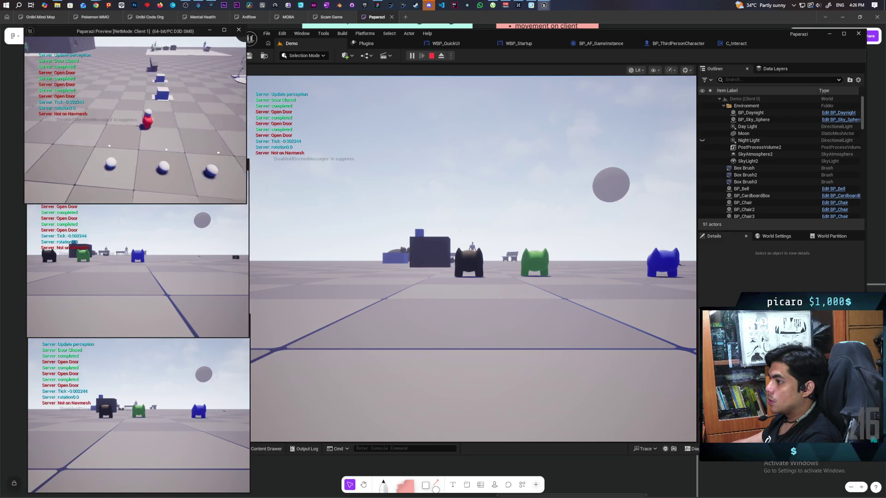
key(e)
key(e)
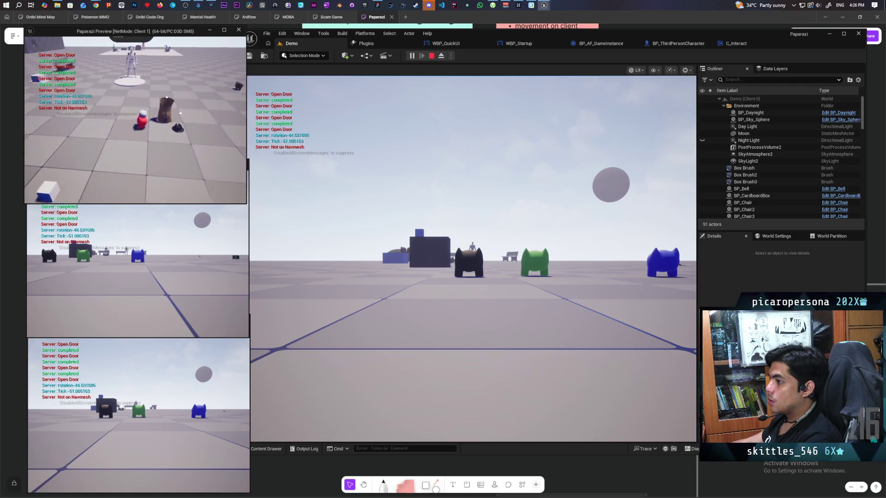
key(e)
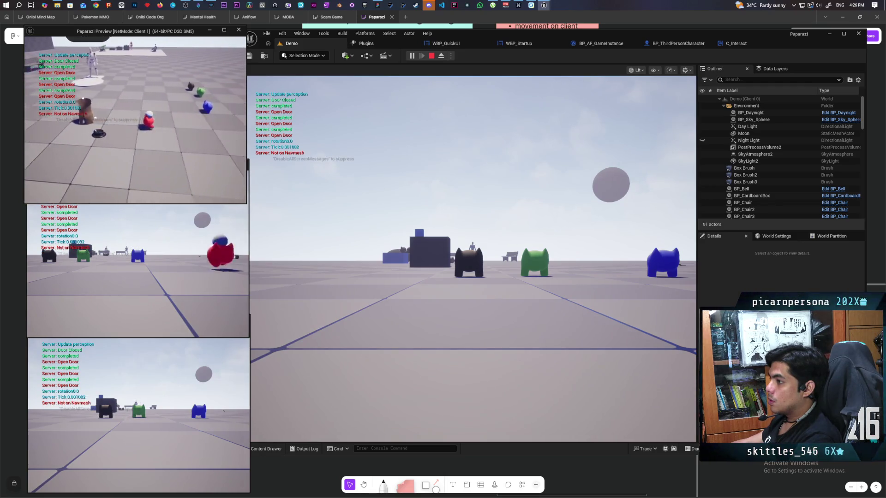
key(w)
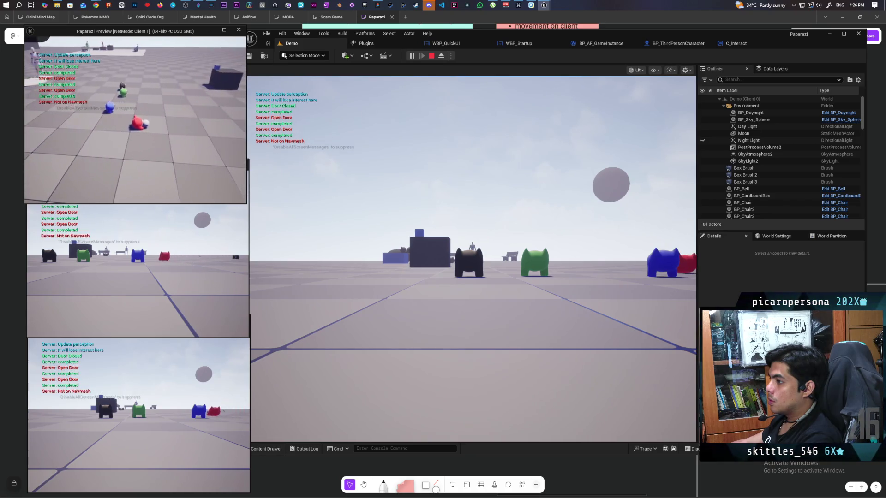
key(Escape)
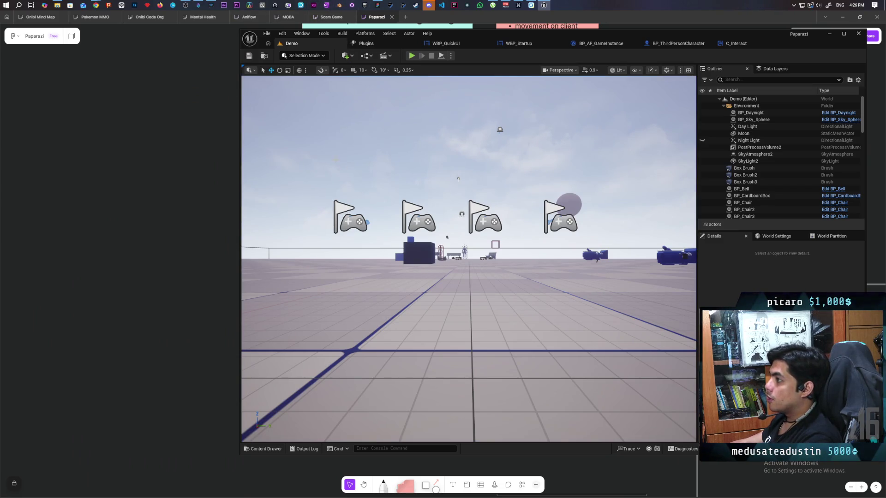
Commit the three Paparazi changes to main as 'added jumping on butt' and push to origin.
click(351, 5)
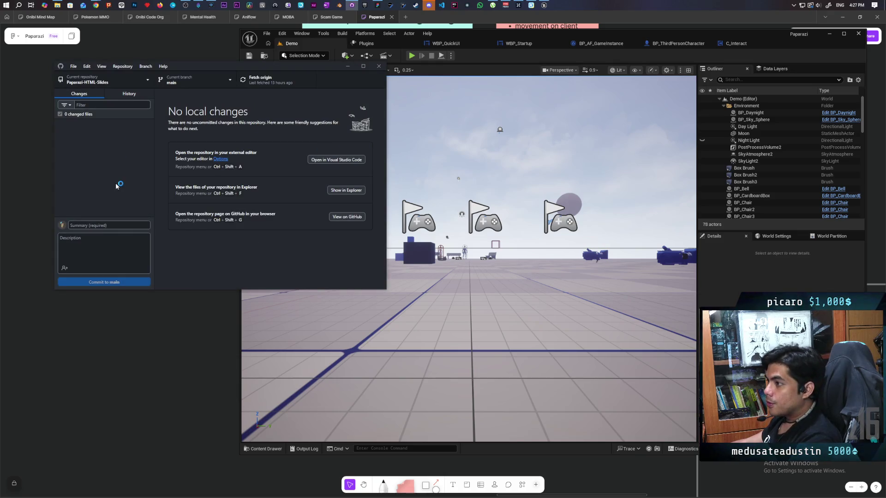
click(115, 81)
click(88, 135)
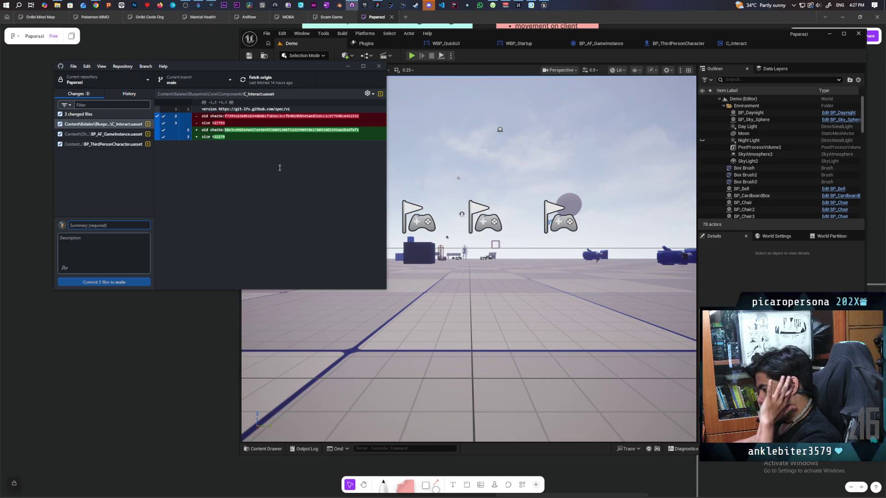
text(add)
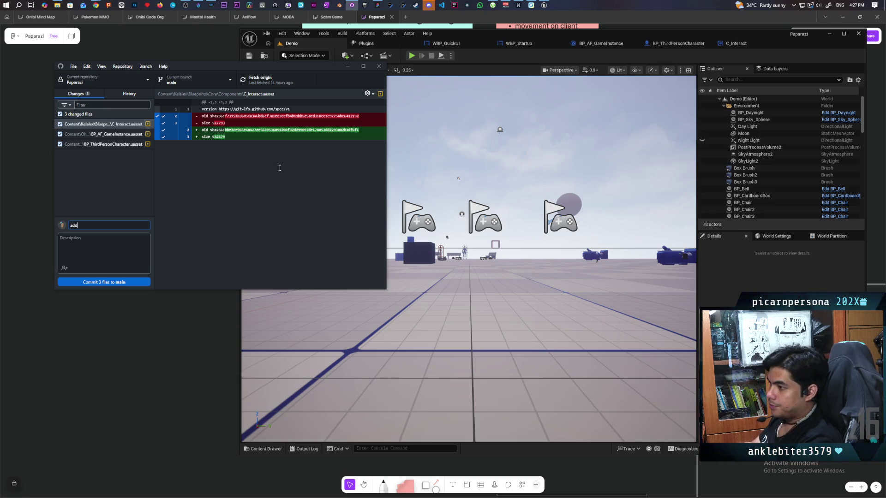
text(ed jumping on butt)
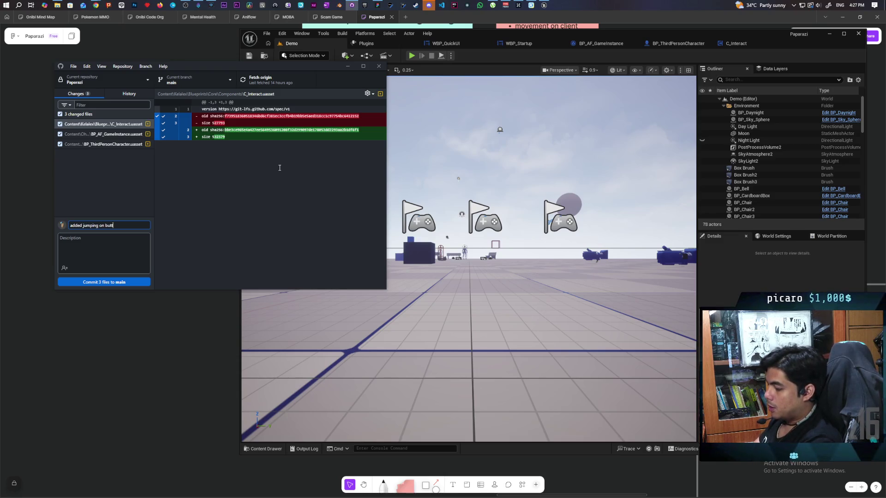
click(129, 282)
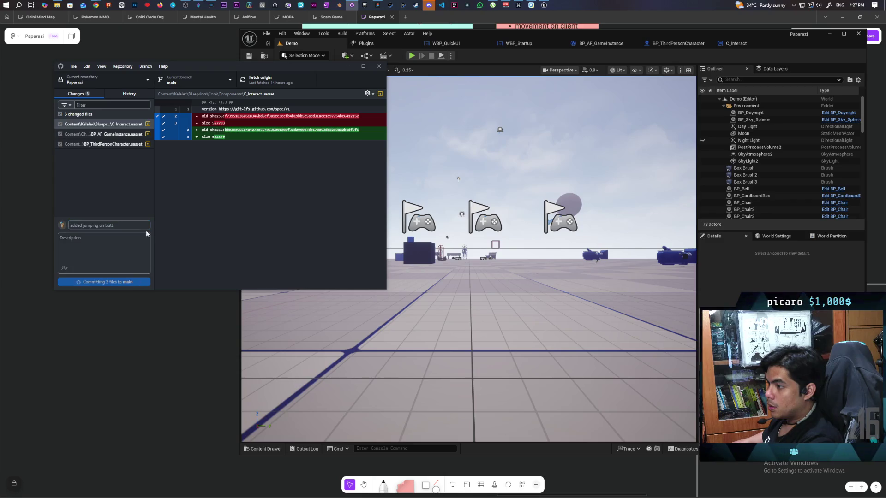
key(ctrl+p)
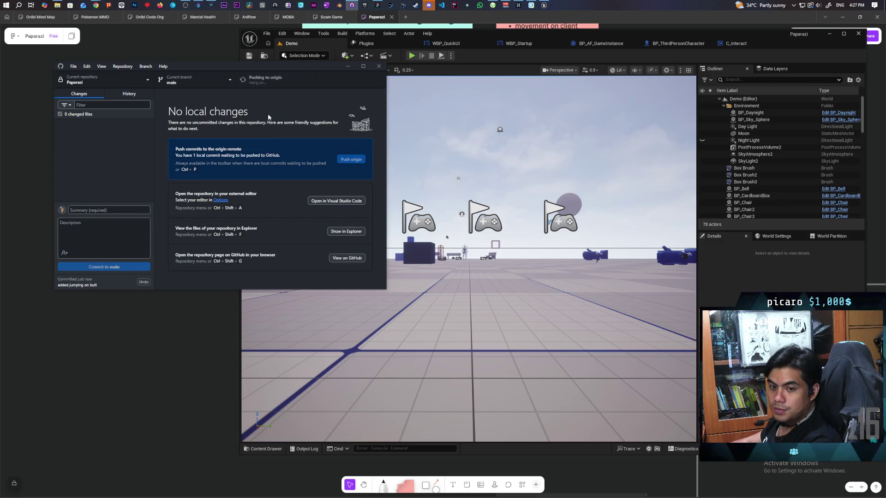
click(88, 344)
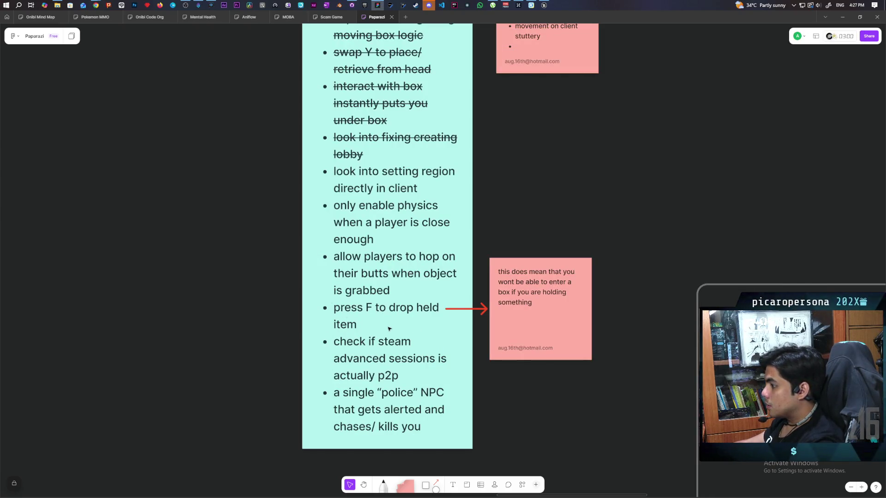
Strike through the 'allow players to hop on their butts when object is grabbed' bullet.
triple_click(388, 258)
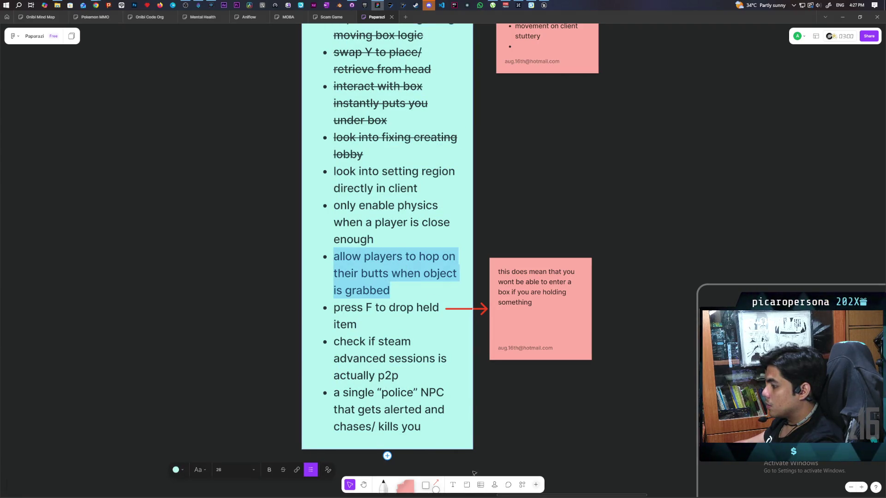
click(282, 470)
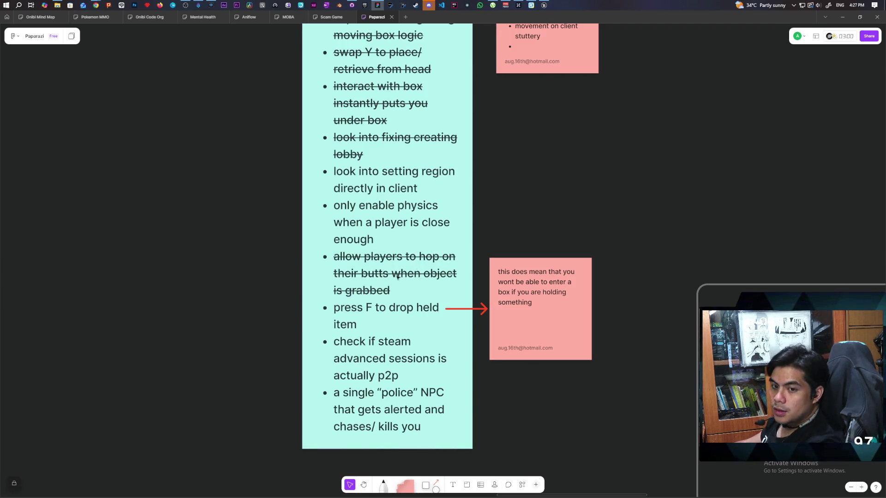
key(alt+Tab)
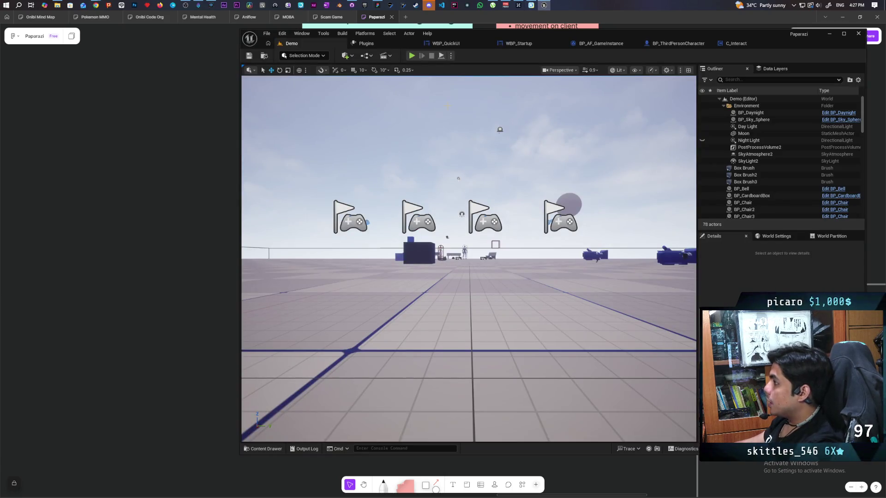
Open the C_Interact blueprint's event graph and center its nodes in view.
click(719, 46)
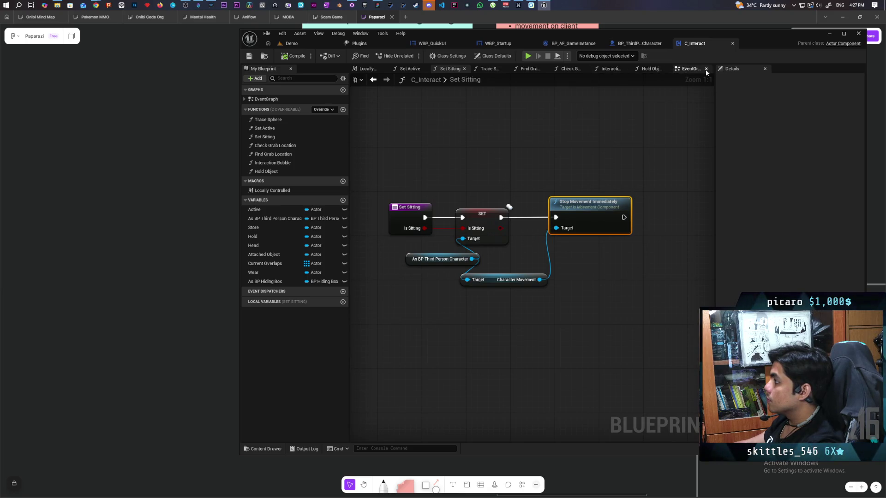
click(693, 72)
scroll(561, 167, down, 5)
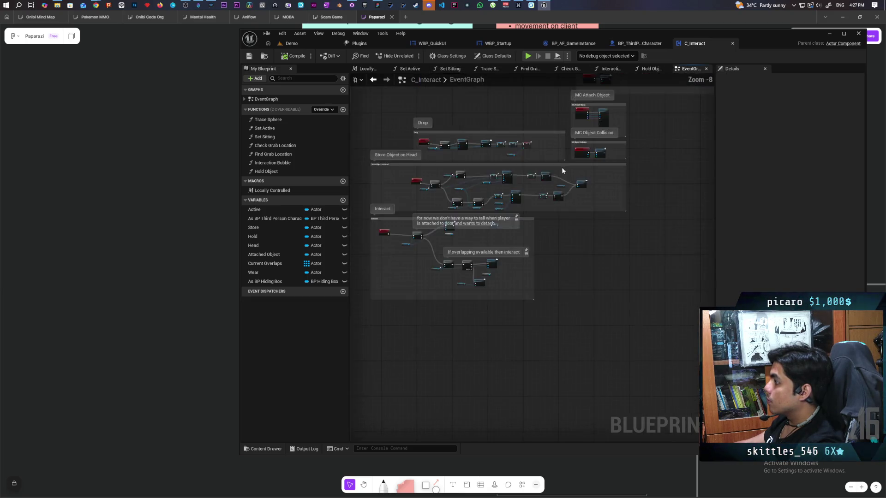
drag(567, 173, 650, 150)
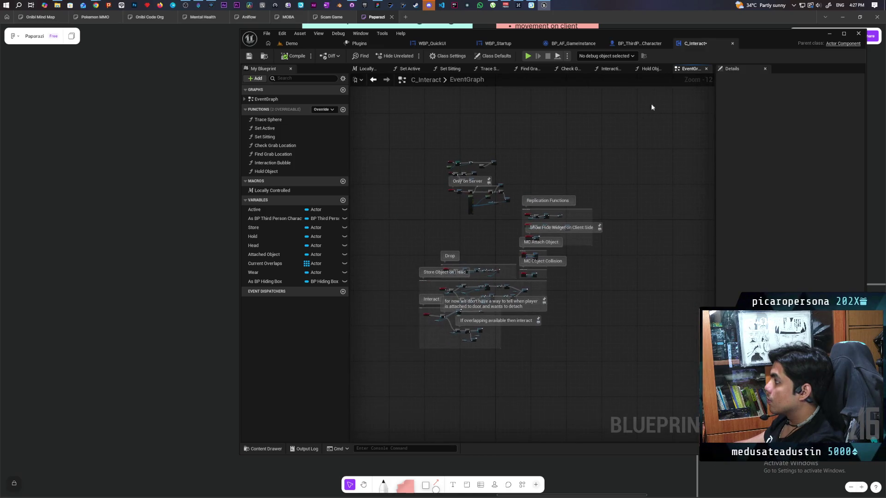
In BP_ThirdPersonCharacter, move Stop Using Device up and BP Interact Component beside S Drop Item.
click(623, 44)
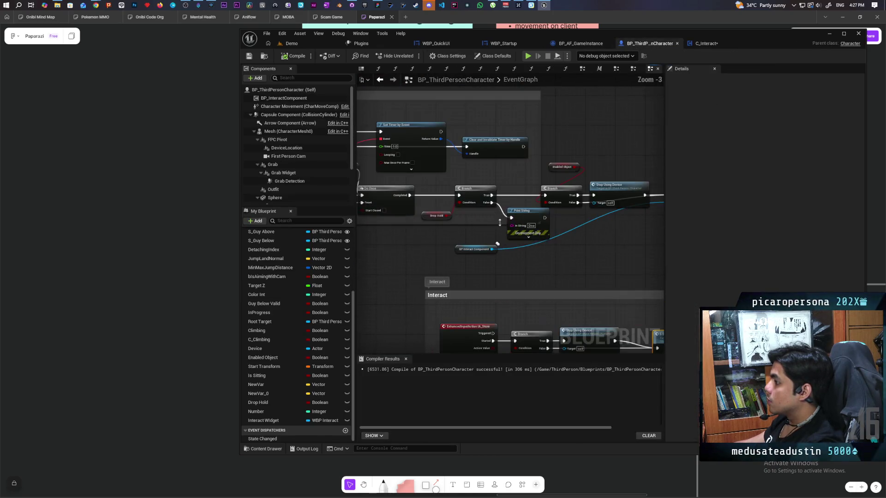
scroll(511, 243, up, 1)
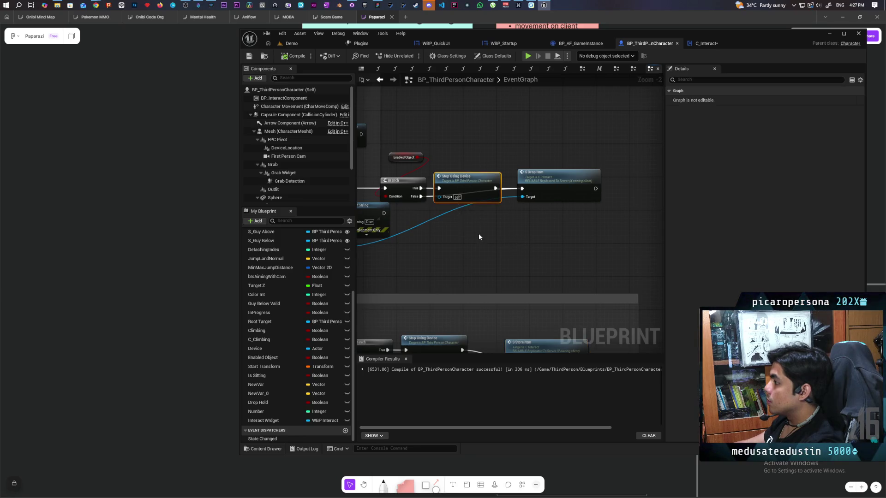
drag(478, 234, 508, 259)
drag(496, 214, 506, 152)
drag(402, 314, 515, 265)
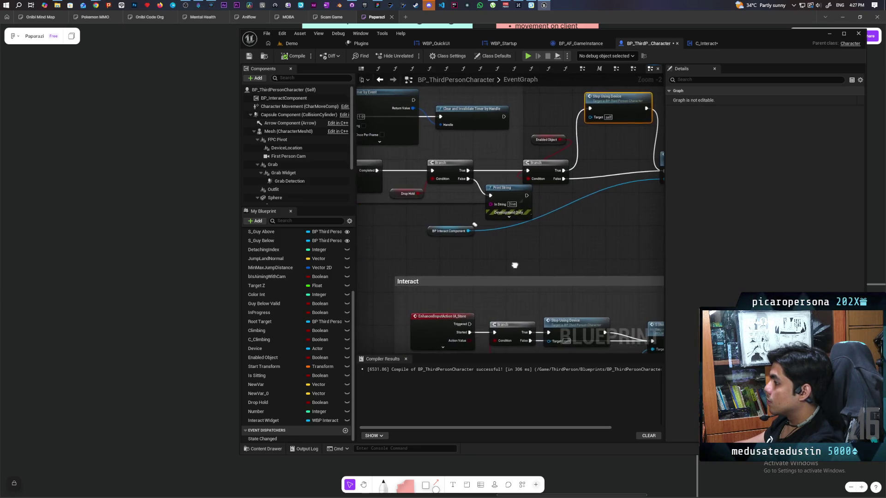
mouse_move(432, 234)
mouse_down()
mouse_move(572, 233)
mouse_move(489, 238)
mouse_move(509, 241)
mouse_up()
click(534, 253)
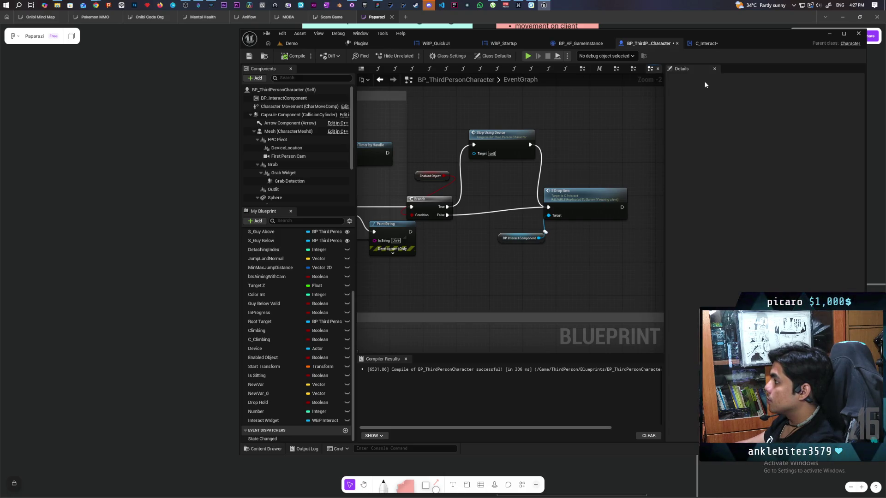
click(706, 43)
scroll(489, 269, up, 10)
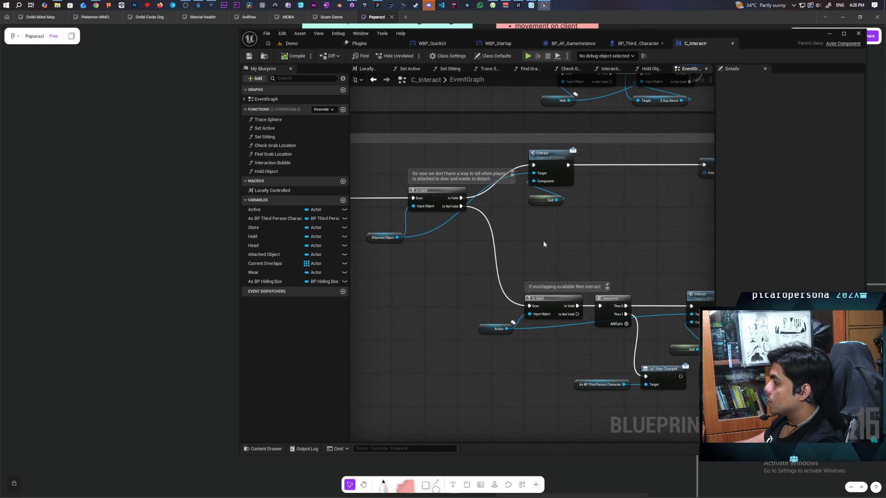
Pan through C_Interact's Interact logic to the Sequence and Call State Changed nodes.
scroll(544, 241, down, 2)
mouse_move(442, 252)
mouse_down()
mouse_move(478, 245)
mouse_move(456, 255)
mouse_up()
scroll(509, 247, up, 1)
scroll(508, 247, down, 2)
scroll(503, 254, up, 5)
click(442, 247)
mouse_move(494, 242)
mouse_down()
mouse_move(425, 263)
mouse_move(480, 262)
mouse_up()
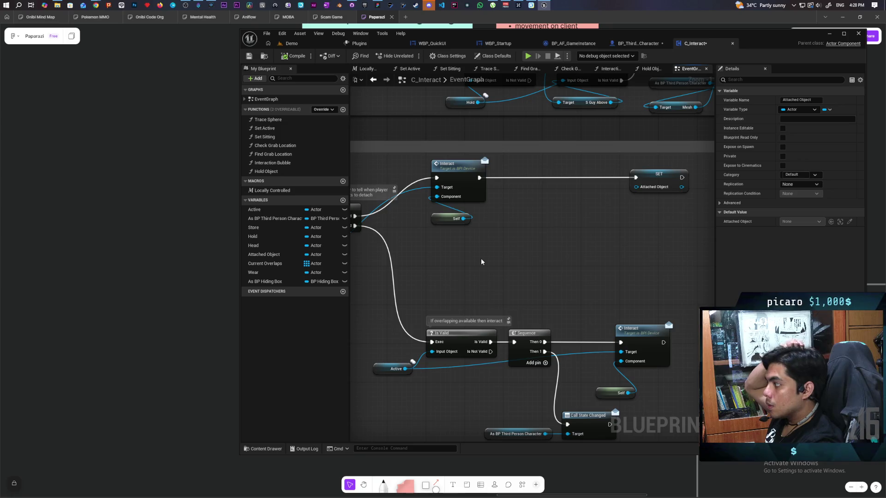
mouse_move(481, 262)
mouse_down()
mouse_move(618, 254)
mouse_move(631, 269)
mouse_move(672, 261)
mouse_up()
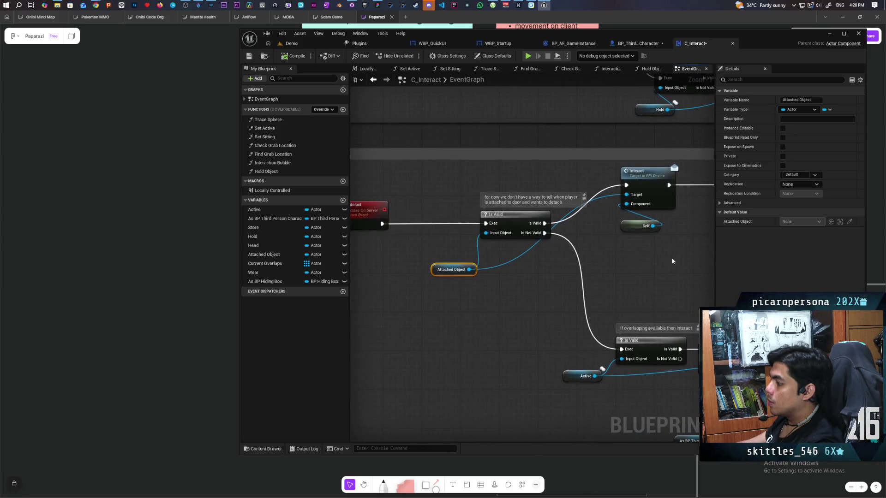
scroll(499, 285, down, 4)
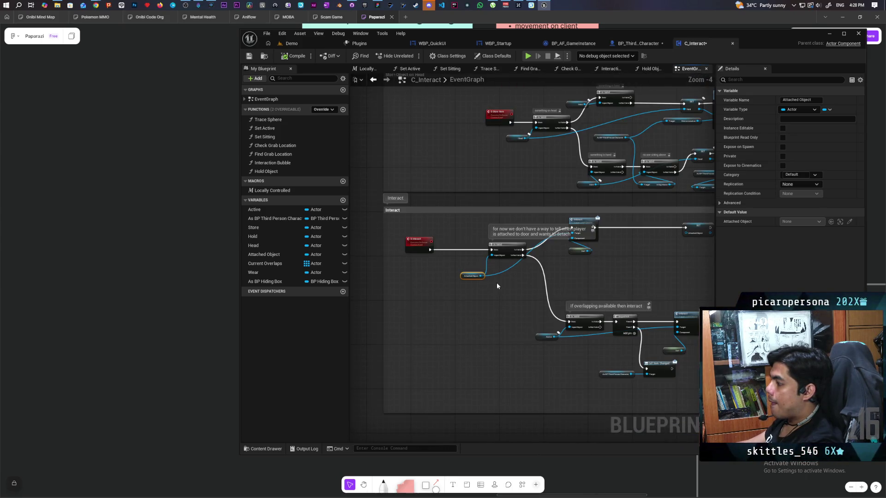
scroll(497, 286, up, 3)
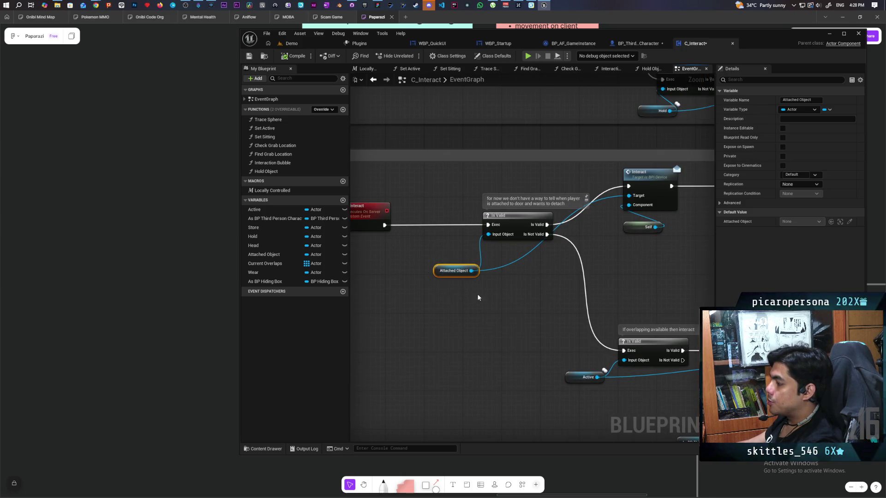
mouse_move(482, 281)
mouse_down()
mouse_move(415, 254)
mouse_move(371, 205)
mouse_move(400, 227)
mouse_up()
Move the overlap-interact node group further to the right.
mouse_move(451, 284)
mouse_down()
mouse_move(686, 339)
mouse_move(593, 339)
mouse_move(597, 331)
mouse_move(556, 312)
mouse_up()
scroll(472, 285, down, 3)
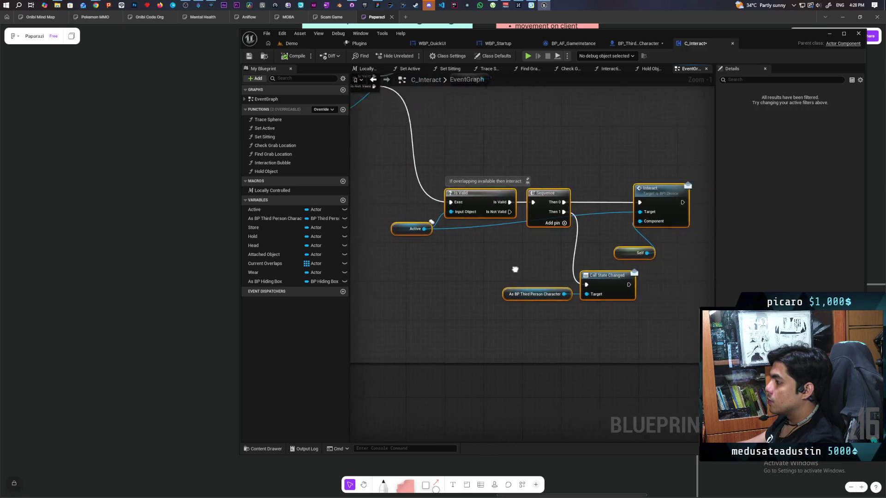
scroll(493, 265, up, 1)
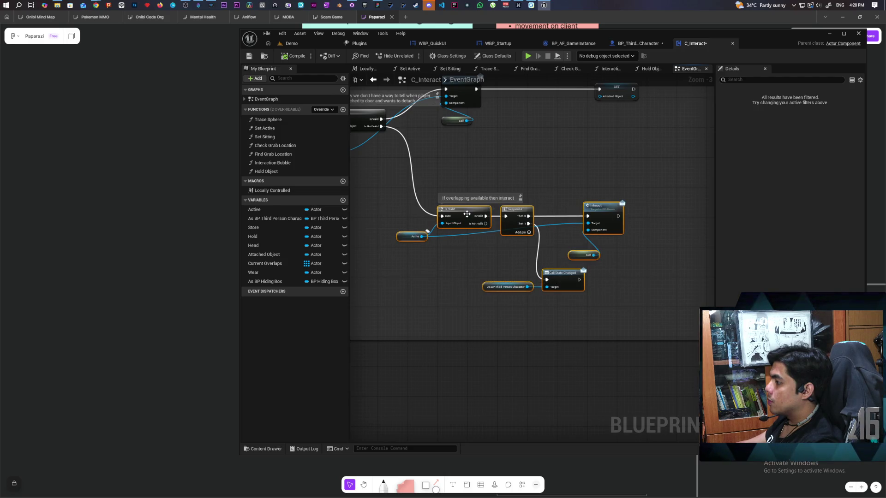
drag(469, 217, 533, 216)
click(461, 243)
Add a Hold variable getter to the graph near the Interact node.
scroll(523, 335, up, 2)
mouse_move(469, 286)
mouse_down()
mouse_move(368, 262)
mouse_move(467, 257)
mouse_up()
scroll(367, 261, down, 3)
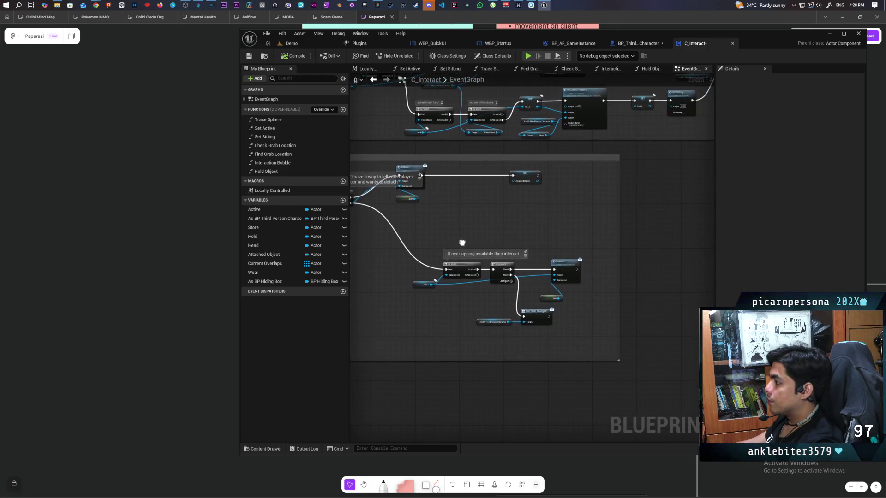
scroll(510, 197, up, 3)
drag(520, 226, 537, 166)
mouse_move(519, 345)
mouse_down()
mouse_move(554, 332)
mouse_move(459, 329)
mouse_move(626, 328)
mouse_move(504, 318)
mouse_up()
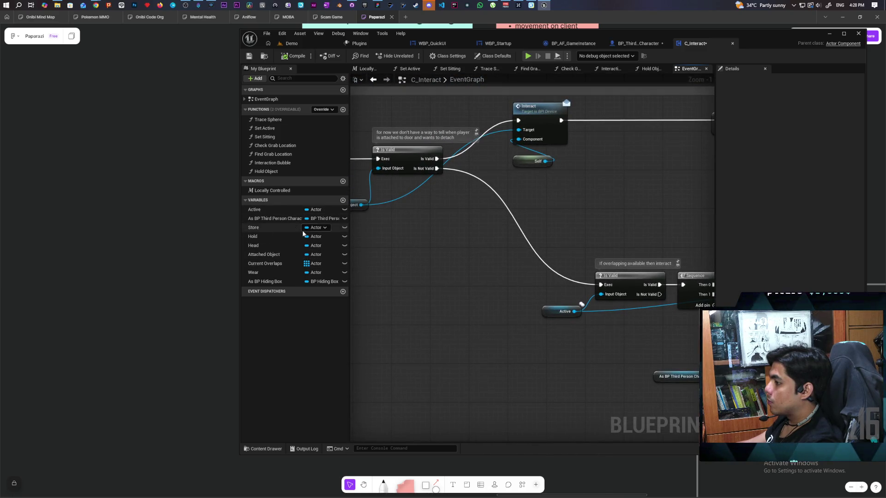
mouse_move(273, 236)
mouse_down()
mouse_move(508, 247)
mouse_move(372, 256)
mouse_move(451, 259)
mouse_up()
Add an Is Valid check on Hold, routing Is Not Valid on to the overlap check.
click(390, 264)
key(ctrl+v)
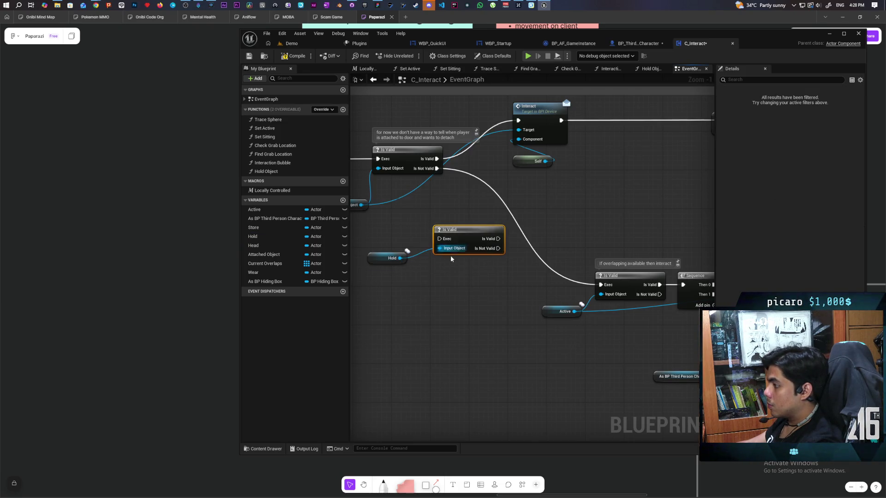
drag(437, 168, 439, 239)
drag(498, 249, 600, 285)
drag(439, 290, 401, 238)
mouse_move(465, 239)
mouse_down()
mouse_move(505, 231)
mouse_move(520, 210)
mouse_up()
Call S Drop Item when Hold is valid, then start a four-player test on Demo.
text(drop)
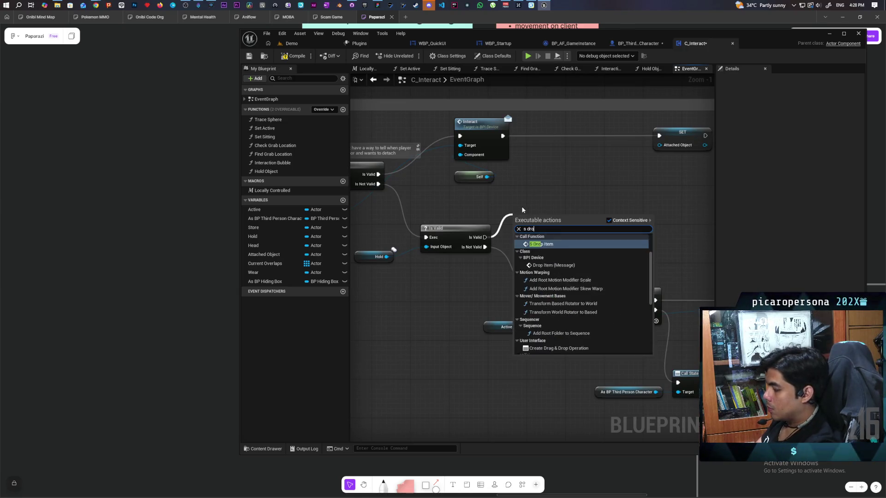
key(Return)
drag(548, 222, 557, 226)
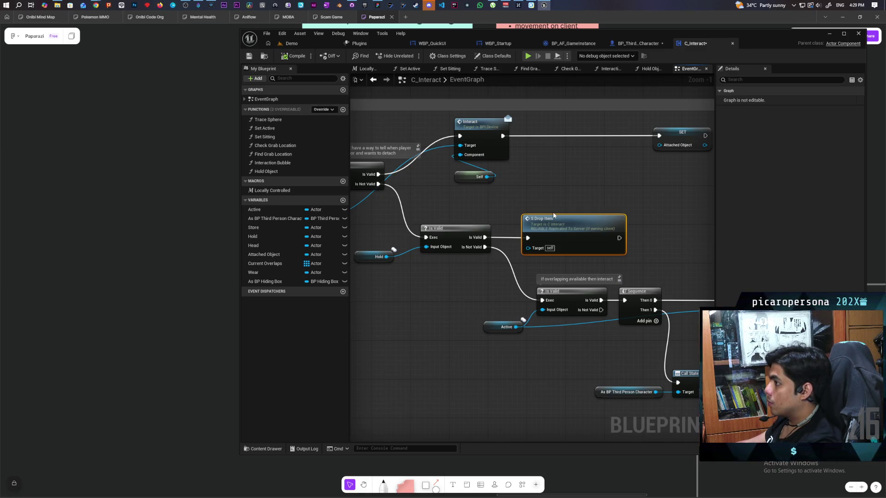
double_click(554, 215)
mouse_move(567, 186)
mouse_down()
mouse_move(577, 181)
mouse_move(688, 215)
mouse_move(641, 224)
mouse_move(540, 214)
mouse_move(603, 216)
mouse_move(556, 209)
mouse_move(696, 192)
mouse_move(488, 197)
mouse_up()
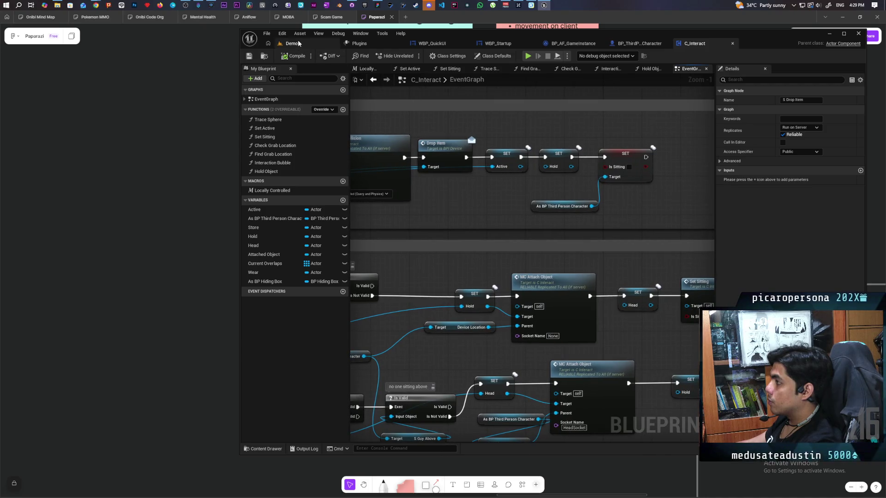
click(292, 43)
key(alt+p)
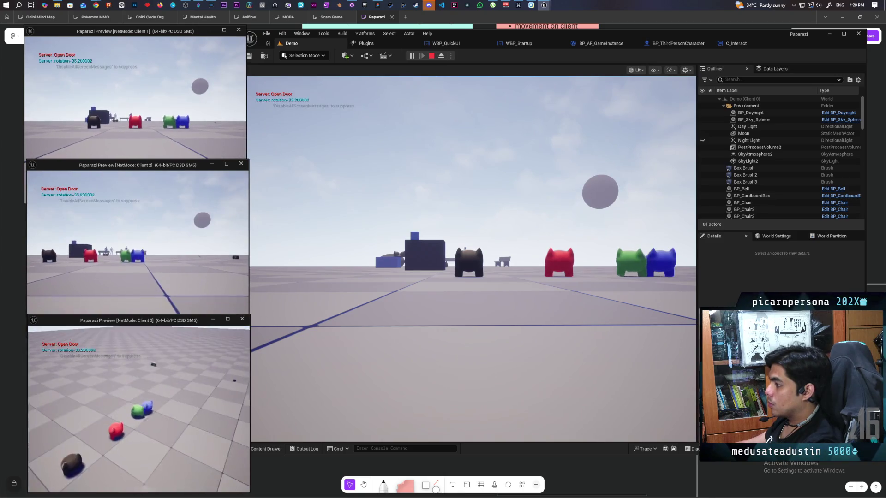
Walk Client 1's red character past the hat, food item and cubes, then stop the test.
click(139, 125)
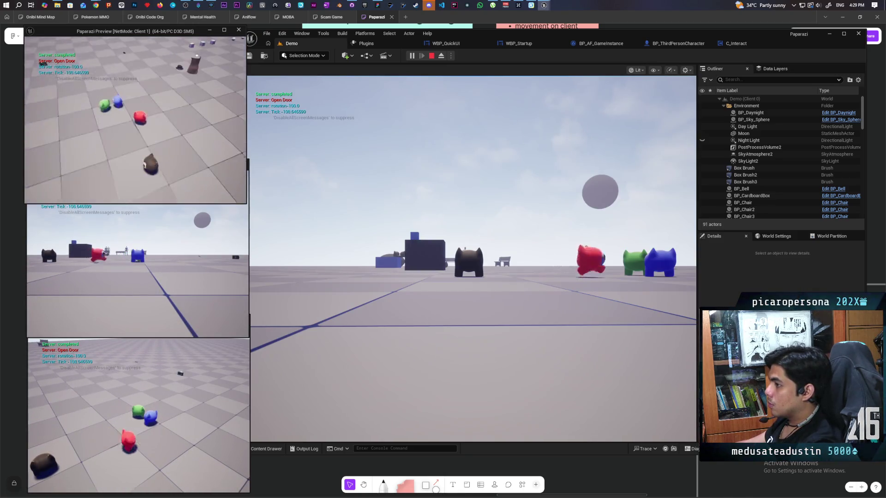
key(w)
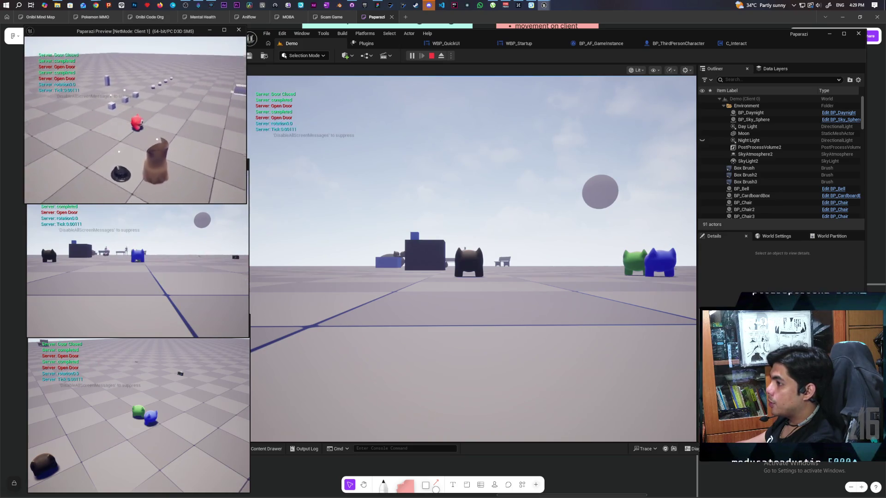
key(w)
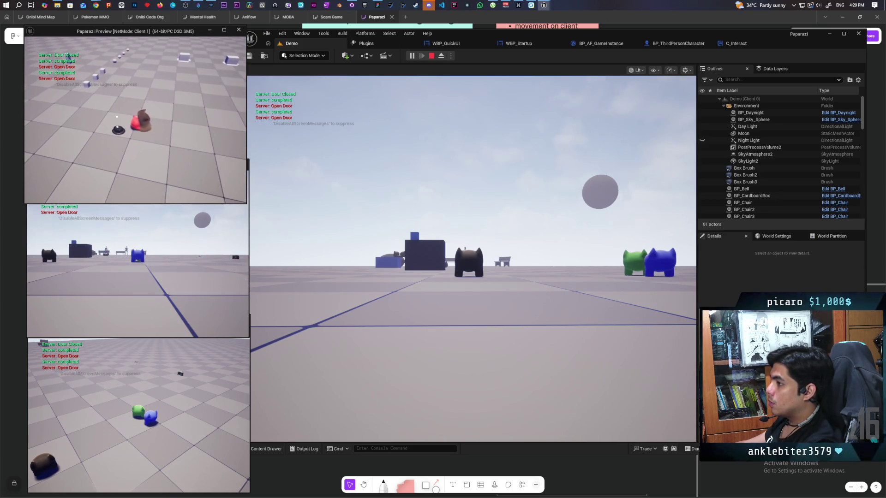
key(w)
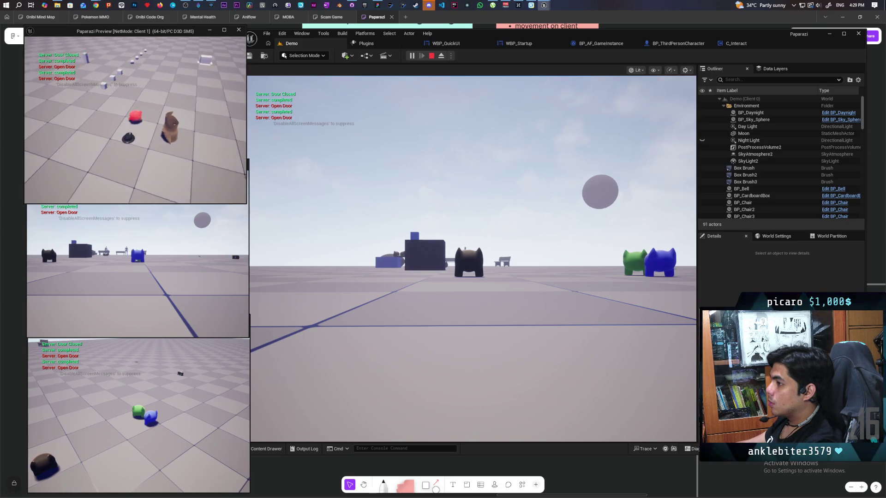
key(w)
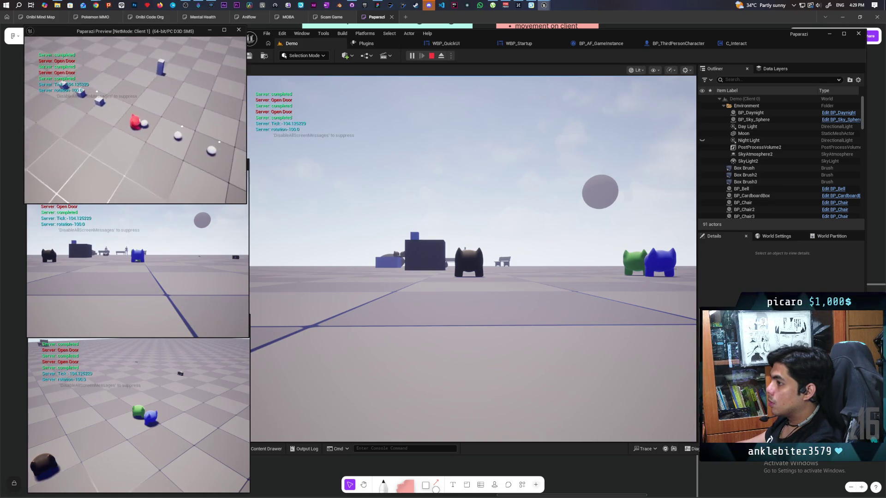
key(w)
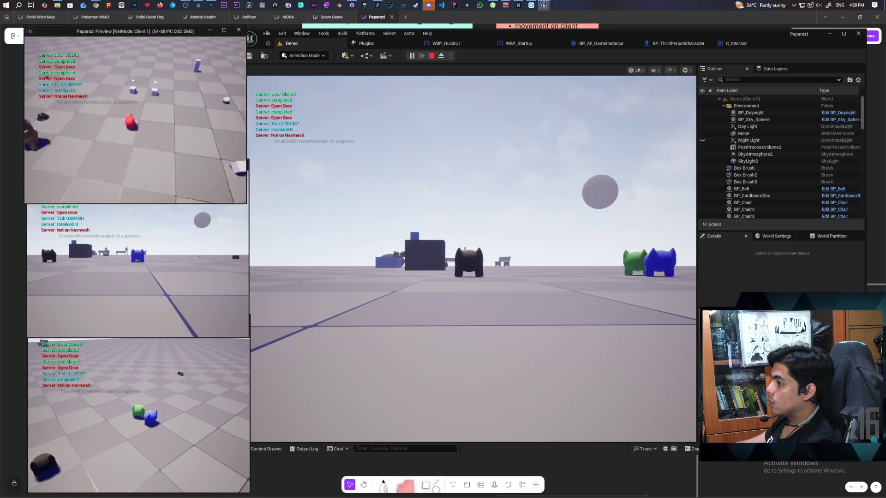
key(shift+F1)
key(Escape)
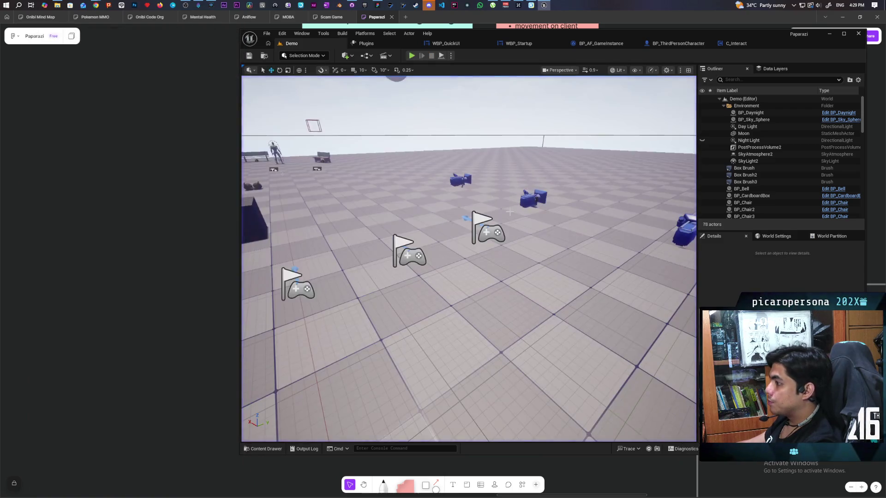
Look over C_Interact's graph around Event Tick and its comment groups.
click(735, 44)
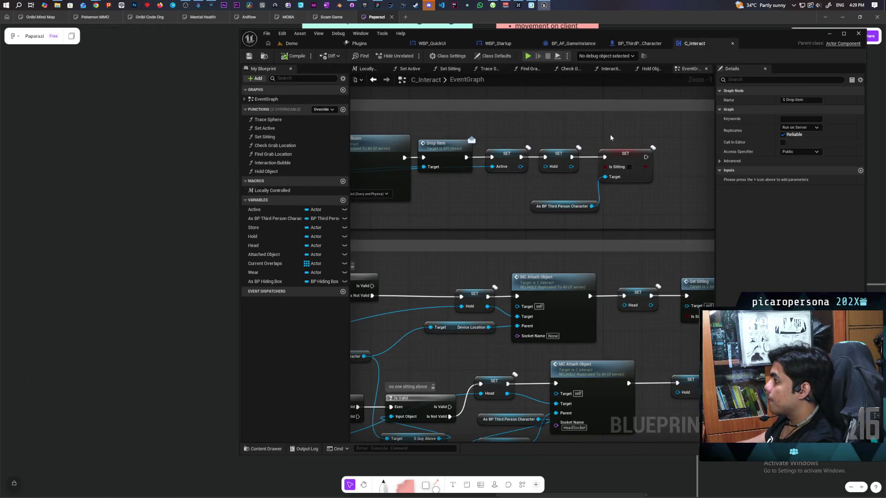
scroll(611, 138, down, 4)
scroll(453, 212, up, 4)
scroll(521, 265, down, 3)
mouse_move(534, 260)
mouse_down()
mouse_move(674, 344)
mouse_move(672, 313)
mouse_move(636, 308)
mouse_up()
scroll(572, 314, down, 8)
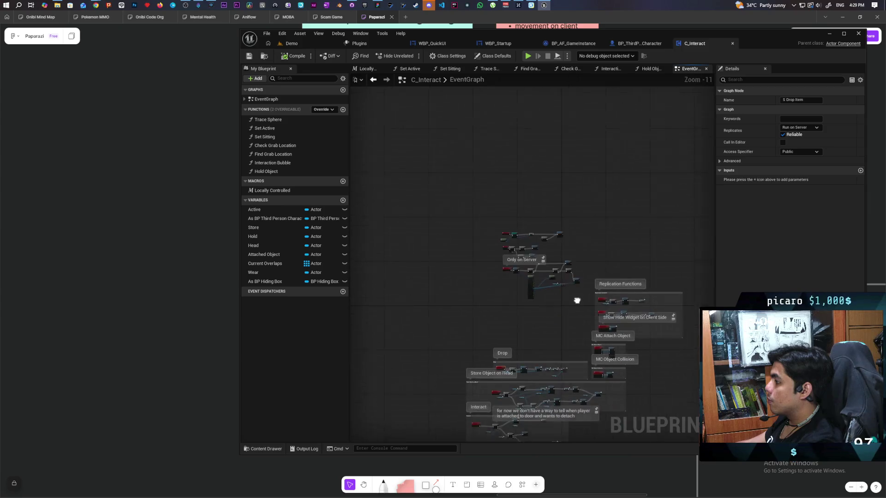
drag(577, 300, 469, 243)
Adjust the Do Once node in BP_ThirdPersonCharacter's Dive/ Hold to drop section and recompile.
click(633, 42)
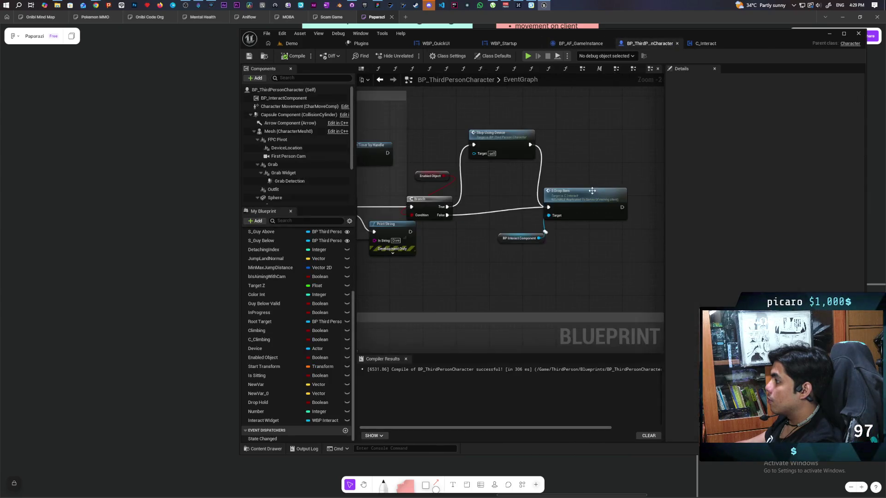
scroll(612, 217, down, 3)
drag(611, 217, 481, 219)
scroll(541, 257, up, 1)
mouse_move(541, 257)
mouse_down()
mouse_move(510, 271)
mouse_move(625, 284)
mouse_move(562, 287)
mouse_move(658, 336)
mouse_move(405, 201)
mouse_up()
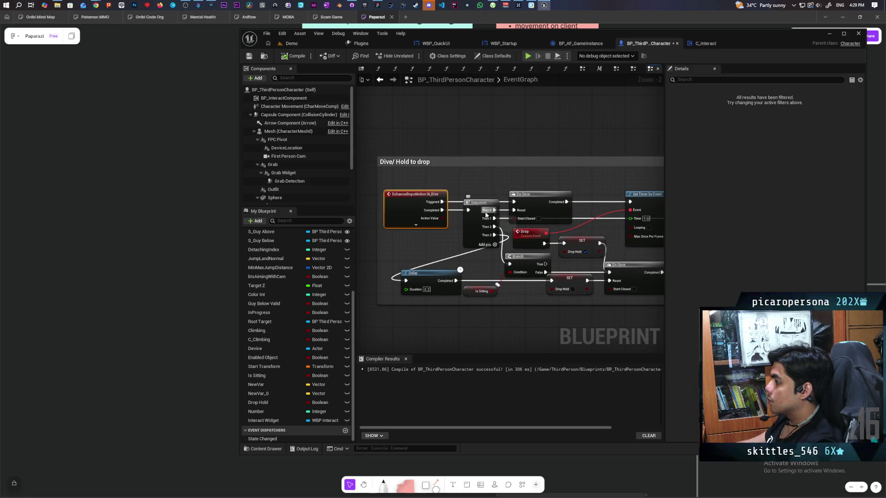
drag(534, 197, 539, 199)
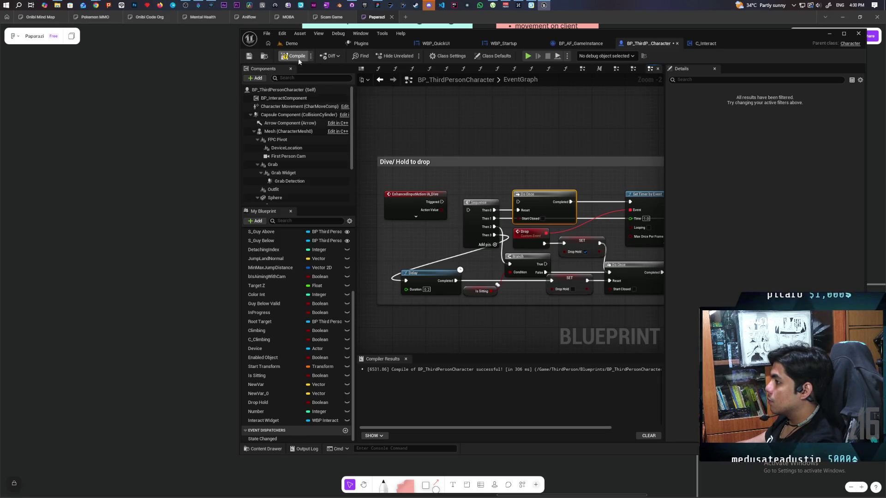
key(F7)
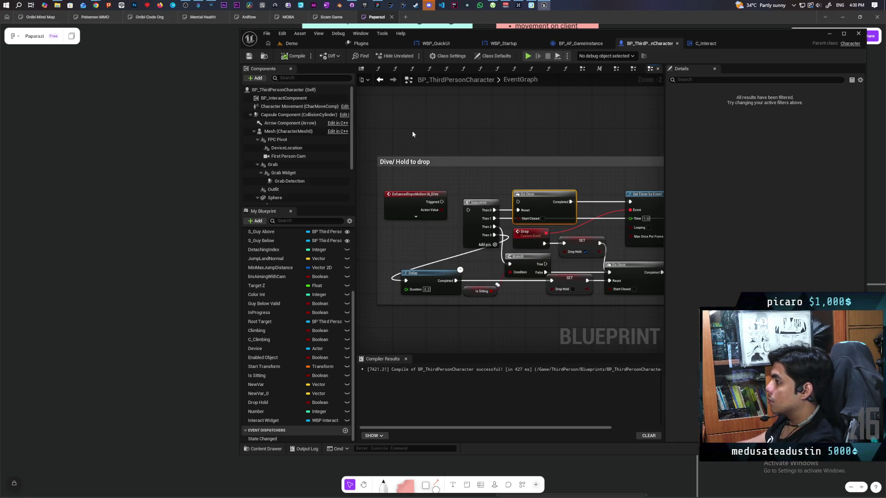
click(292, 44)
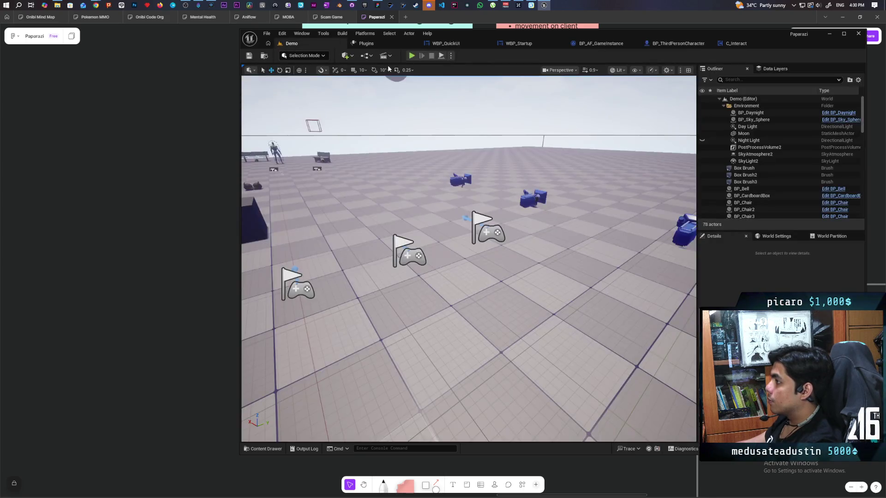
Rerun the four-player play test, move the character briefly, then view GitHub Desktop's pending changes.
key(alt+p)
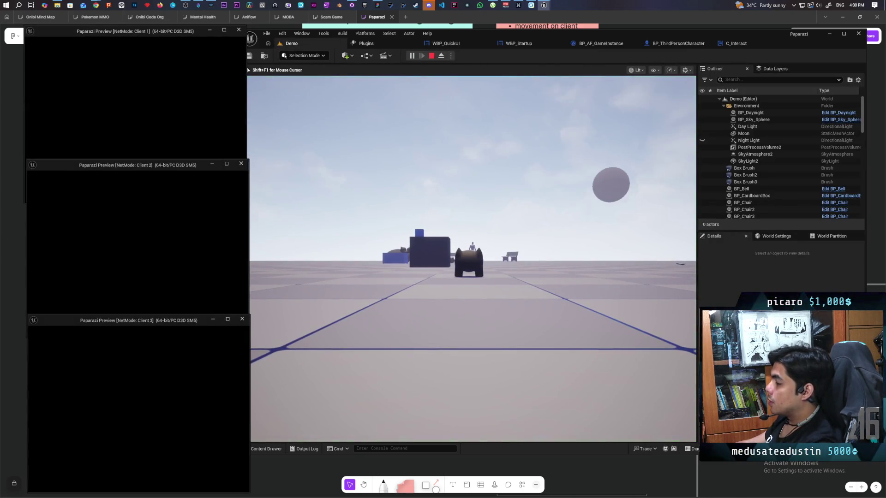
click(441, 306)
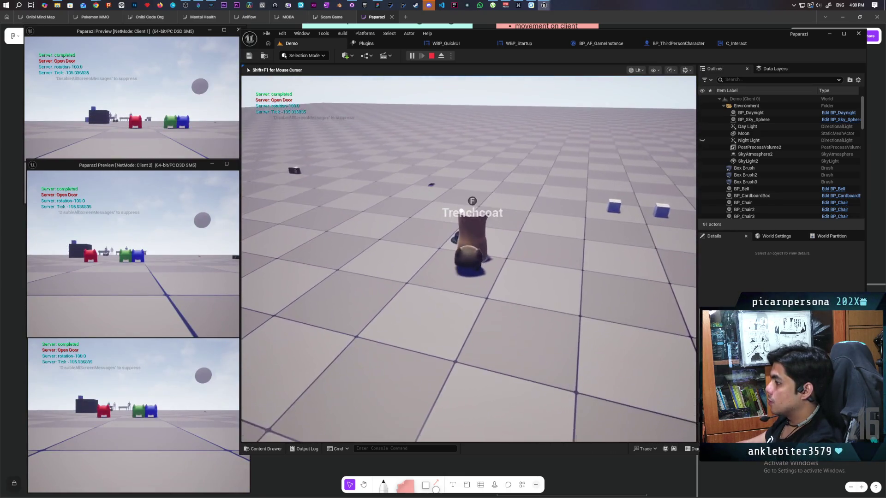
key(e)
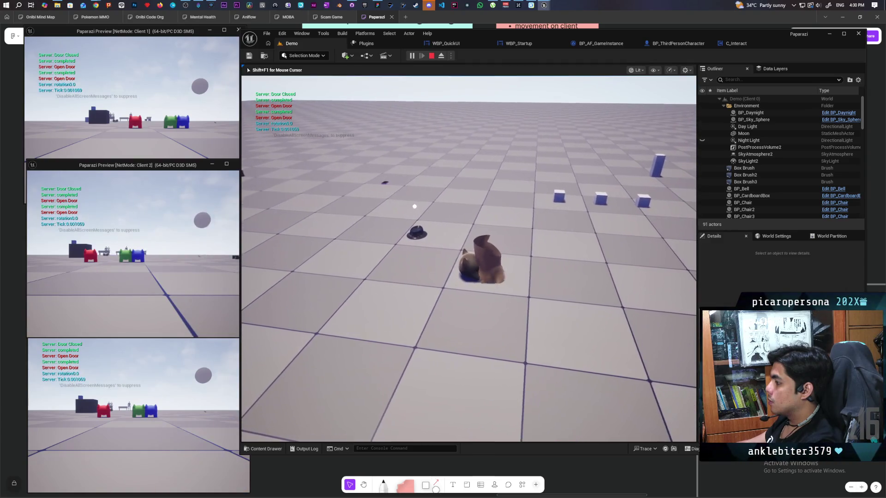
key(e)
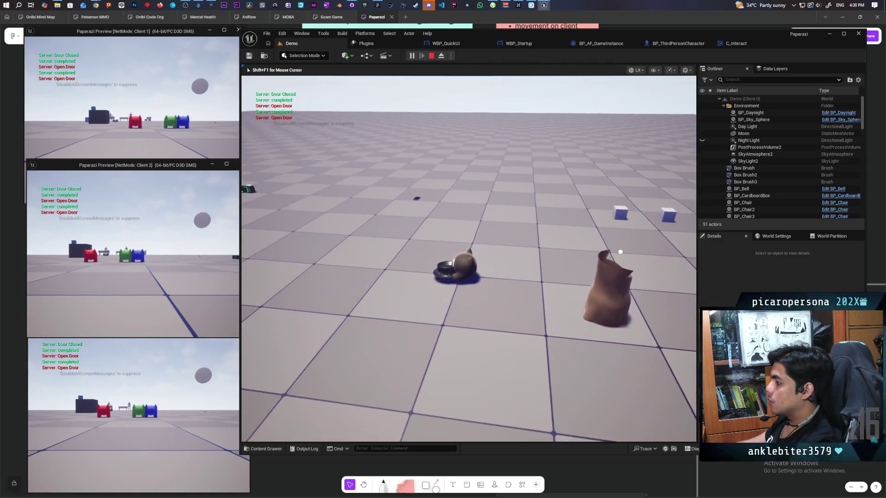
key(w)
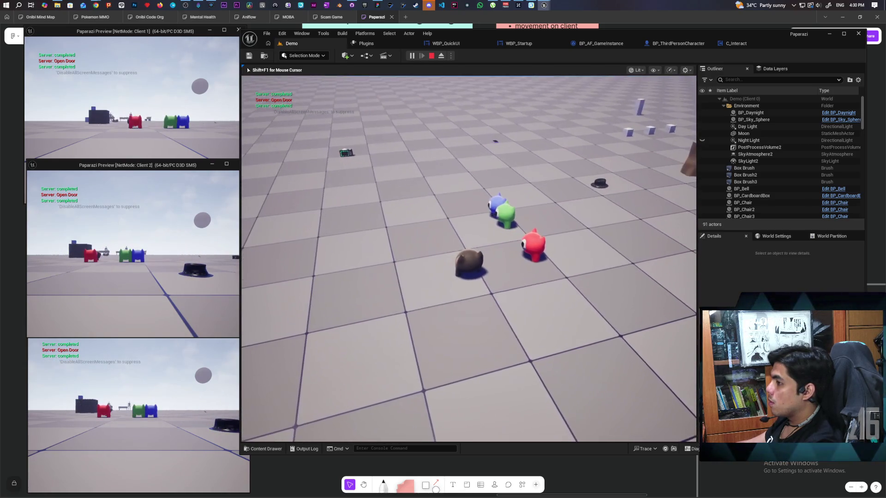
key(Escape)
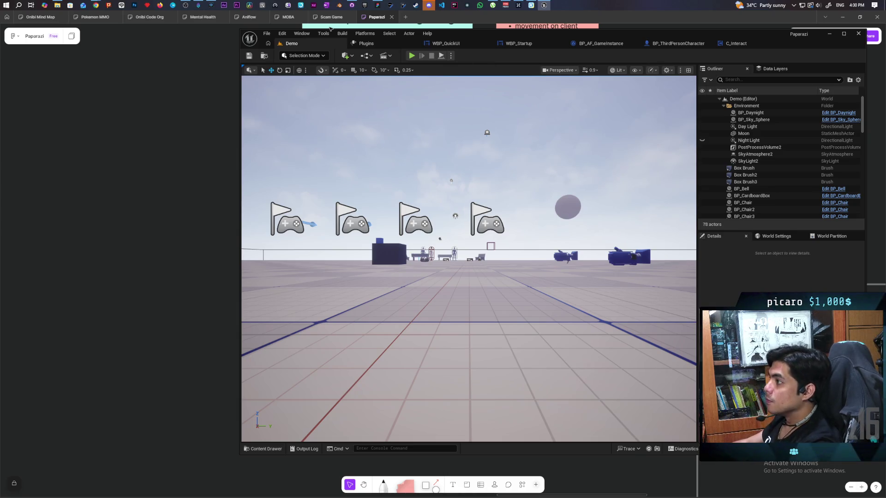
click(351, 5)
click(119, 226)
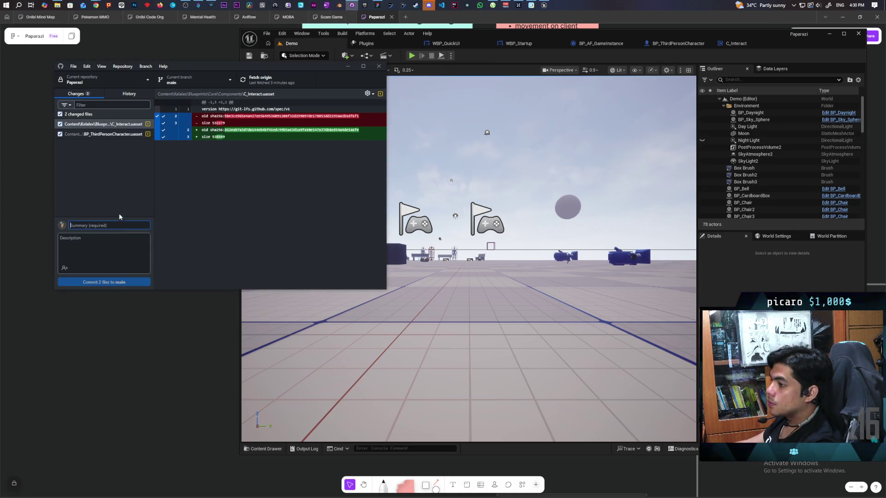
Commit both changed files to main as 'press F to drop item' and push to origin.
text(press F to drop item)
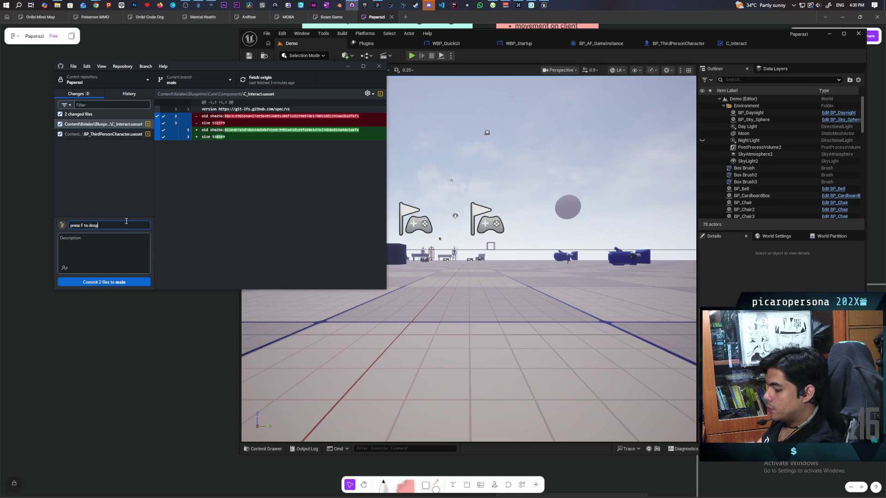
click(127, 283)
click(267, 86)
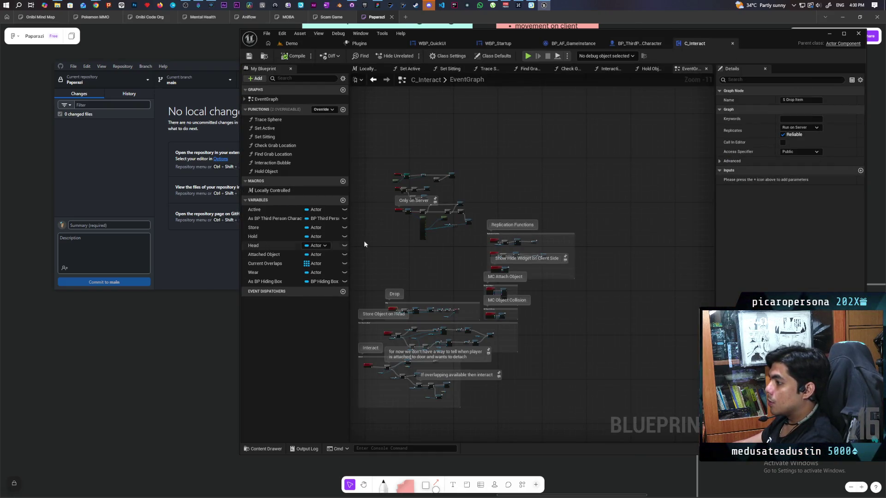
Confirm the Store variable has no references, delete it, and save C_Interact.
scroll(413, 268, up, 9)
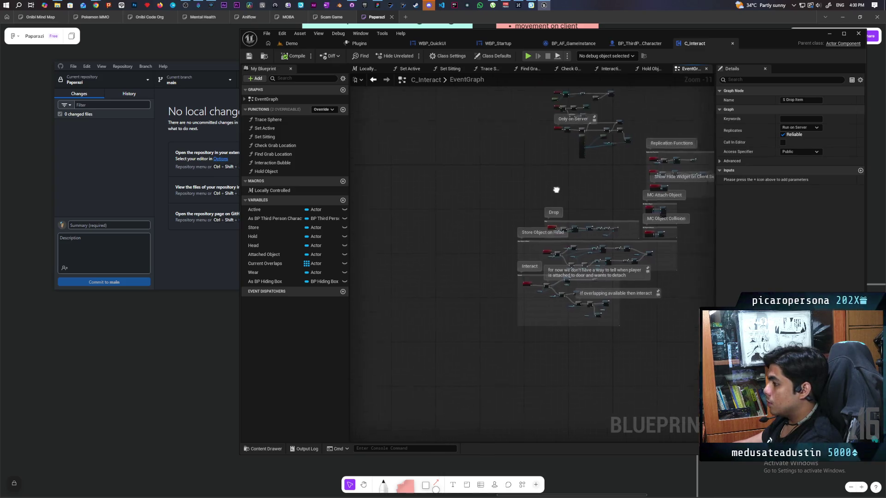
mouse_move(508, 279)
mouse_down()
mouse_move(530, 267)
mouse_move(426, 268)
mouse_up()
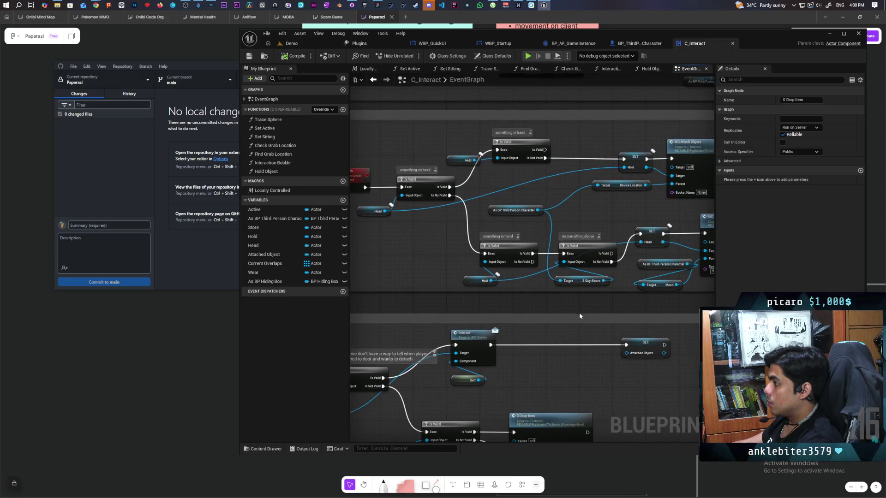
drag(619, 312, 425, 314)
mouse_move(577, 318)
mouse_down()
mouse_move(451, 325)
mouse_move(459, 391)
mouse_move(483, 407)
mouse_up()
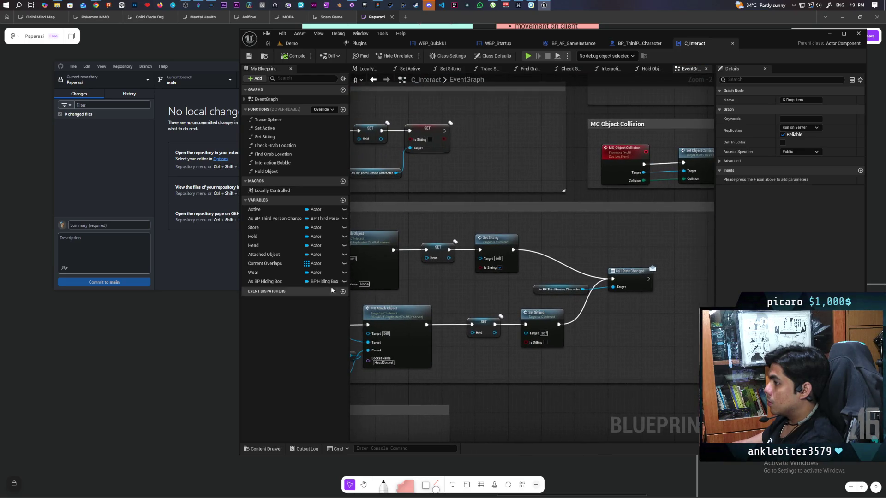
click(263, 228)
right_click(261, 228)
mouse_move(317, 250)
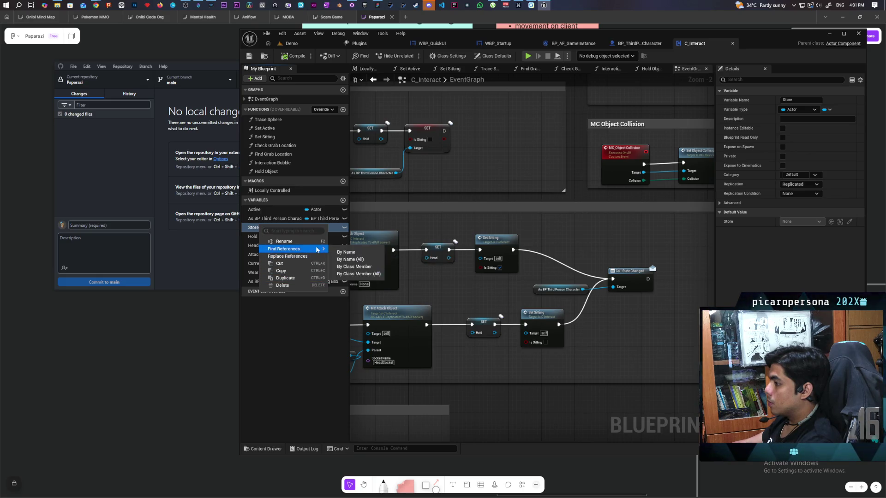
click(353, 267)
click(268, 227)
key(Delete)
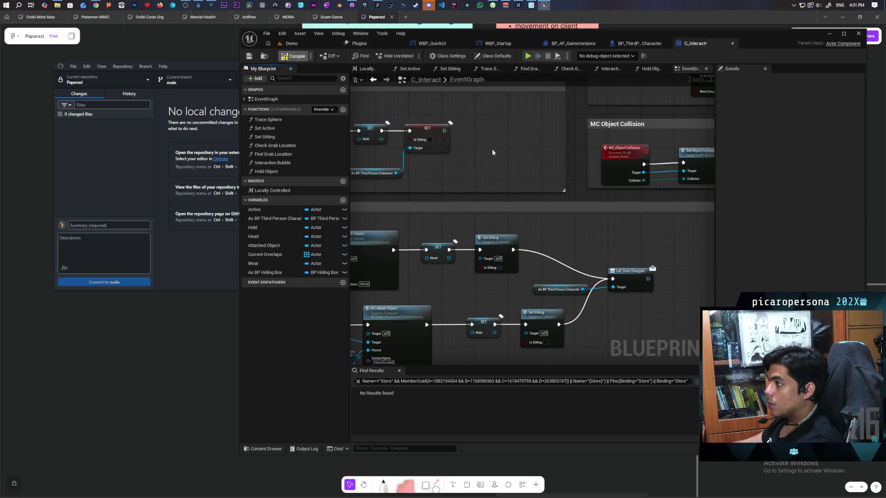
key(ctrl+s)
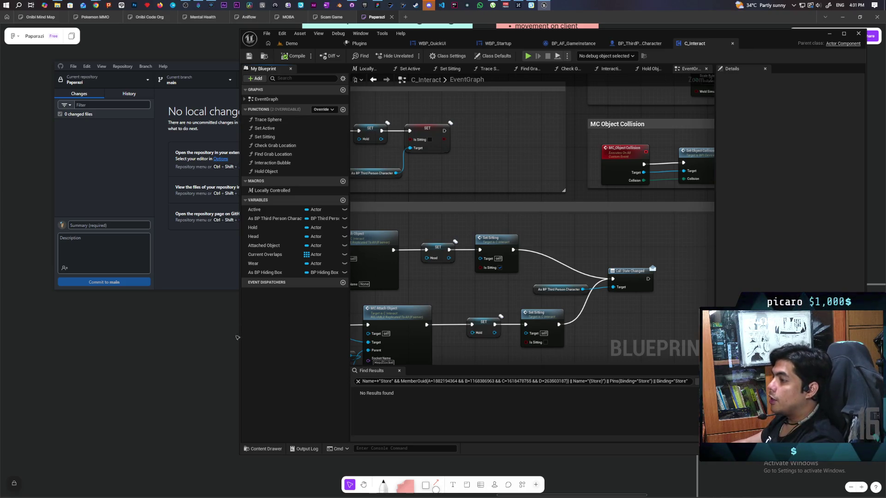
mouse_move(88, 5)
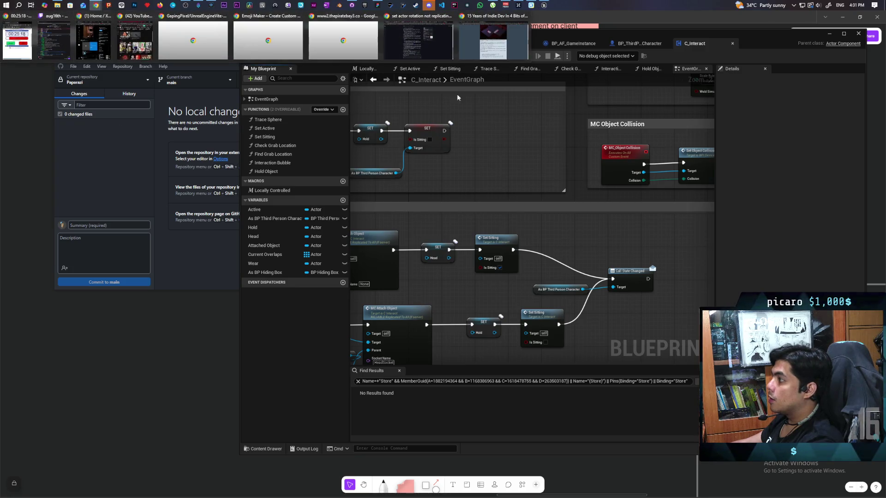
click(418, 39)
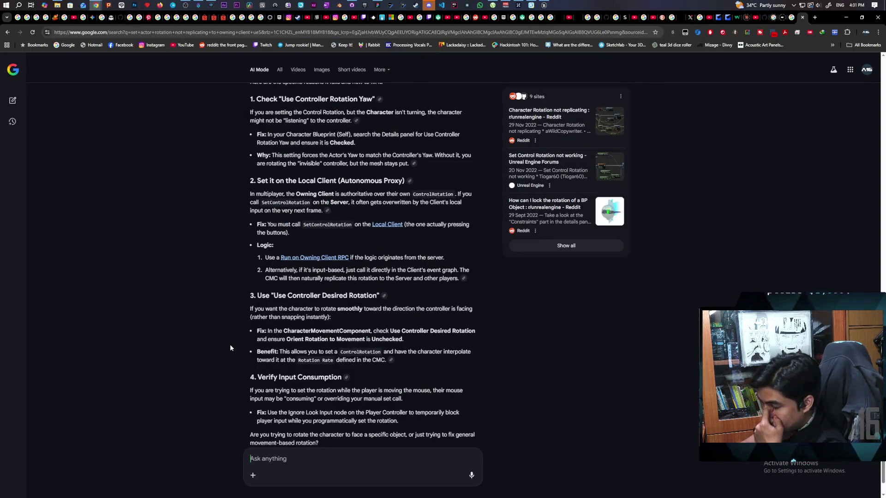
click(846, 19)
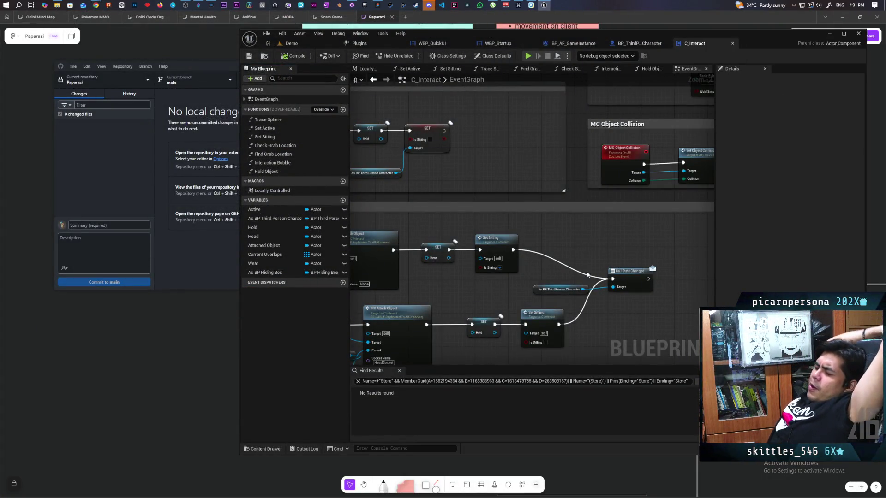
key(ctrl+s)
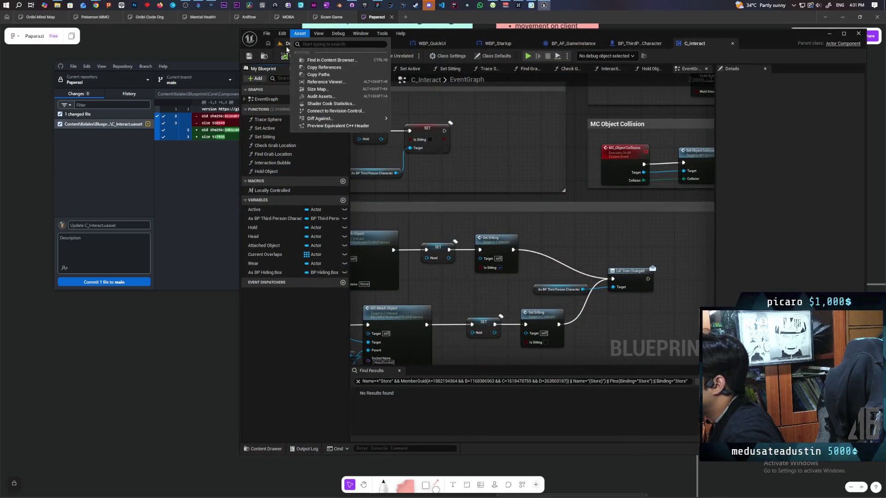
Open the TestHTML level from the Aug folder in the Content Drawer.
click(291, 43)
click(265, 56)
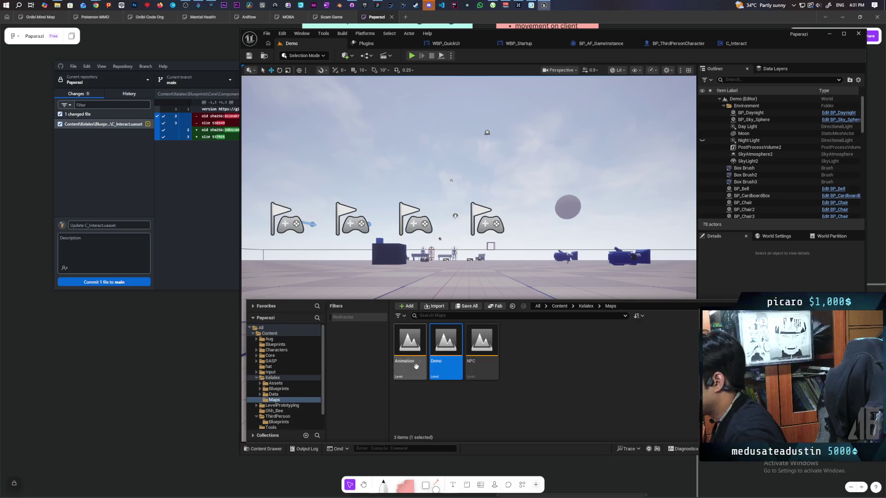
double_click(409, 341)
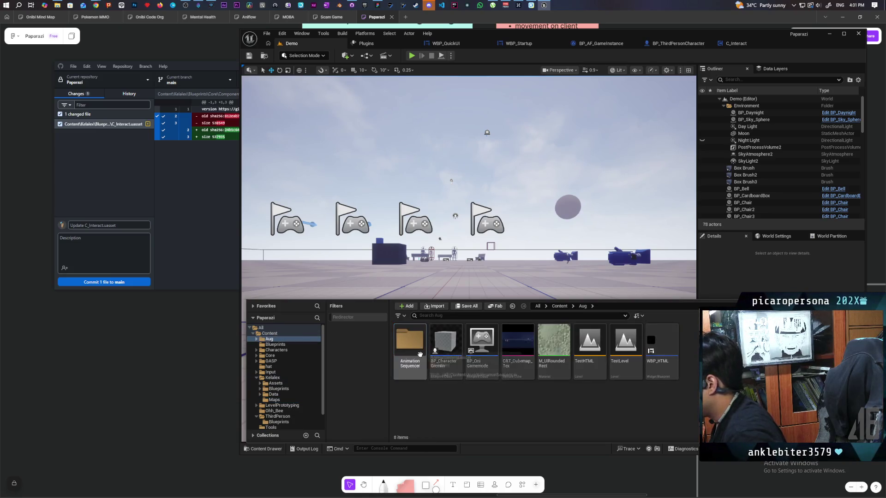
click(603, 342)
double_click(604, 343)
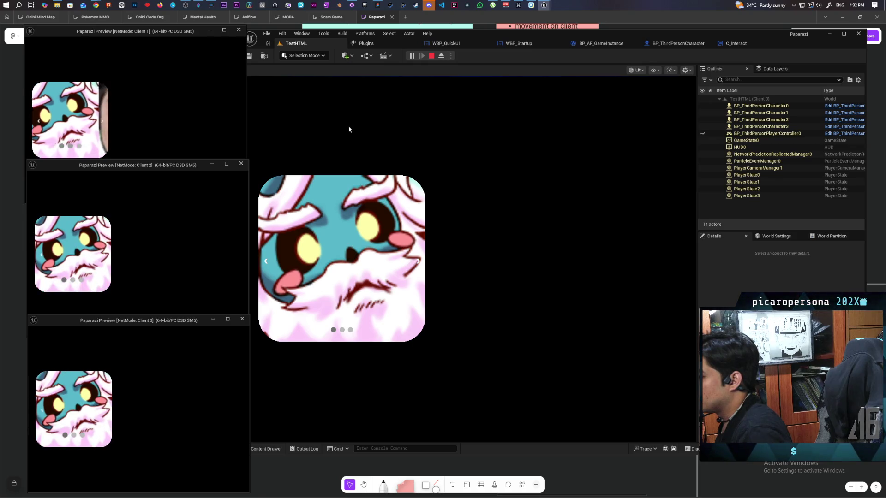
Bring the Client 2, 3 and 1 windows forward, then stop the play session.
click(146, 240)
click(130, 386)
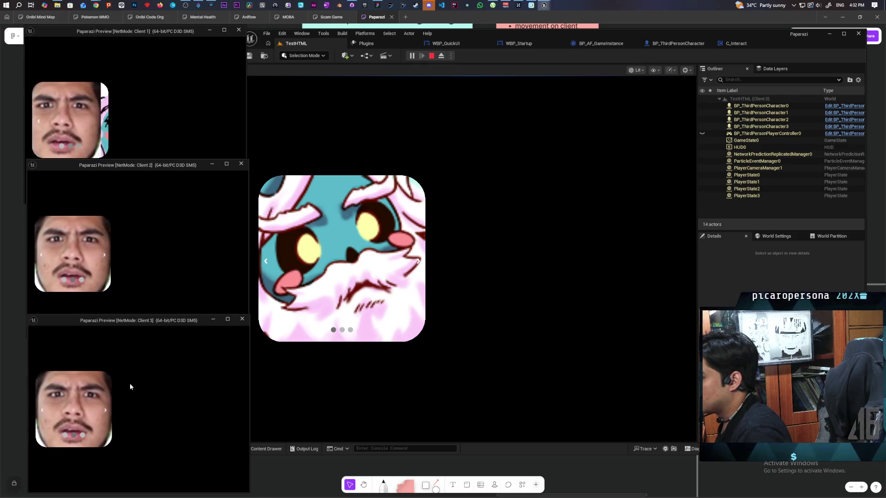
click(174, 129)
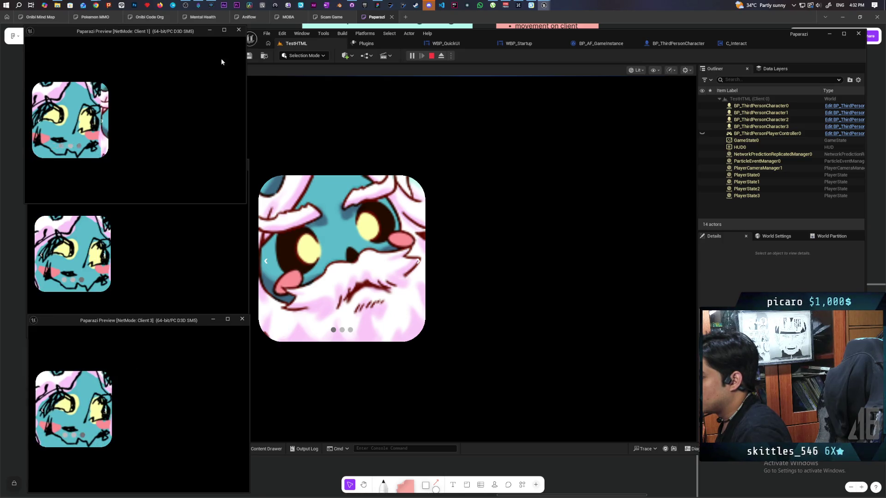
key(Escape)
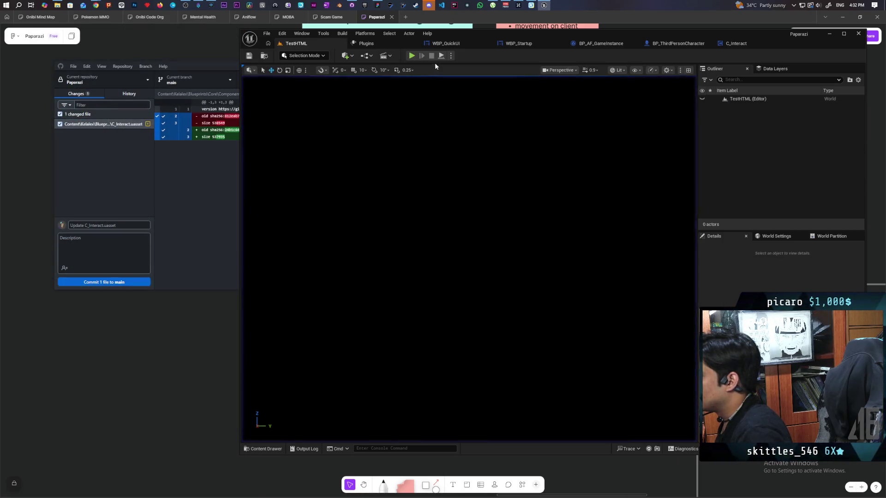
Run TestHTML as a Standalone Game, then close its game window.
click(451, 55)
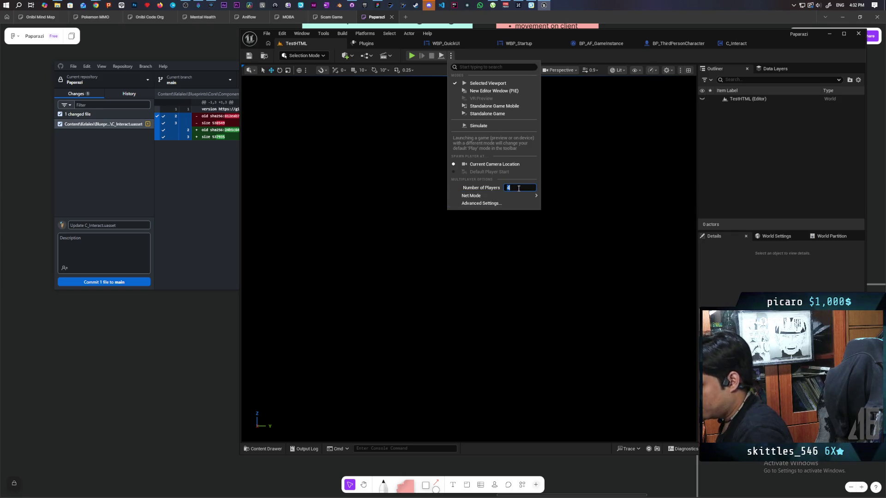
click(513, 114)
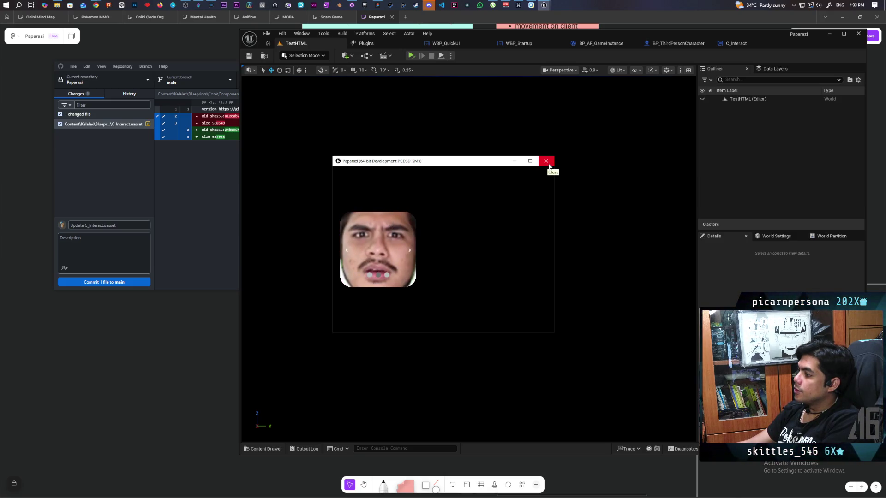
click(547, 163)
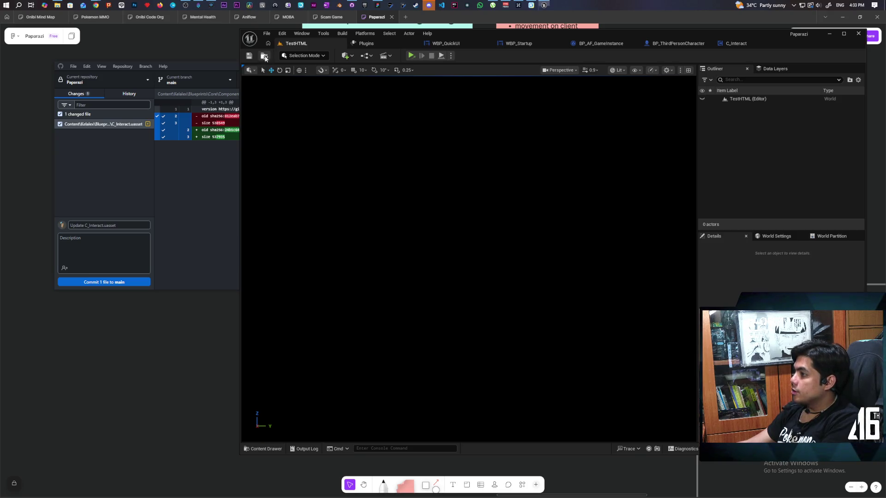
Reopen the Demo level from Content > Kelalex > Maps after closing the Genshin Impact launcher.
click(264, 56)
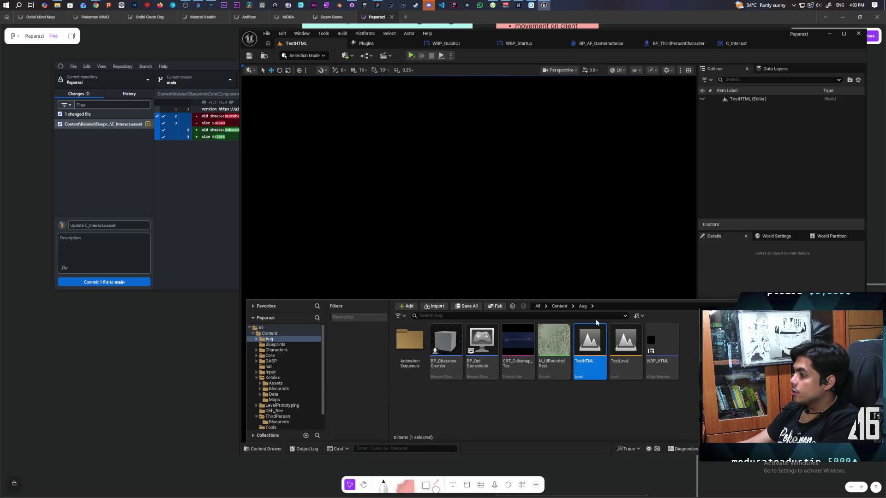
click(558, 307)
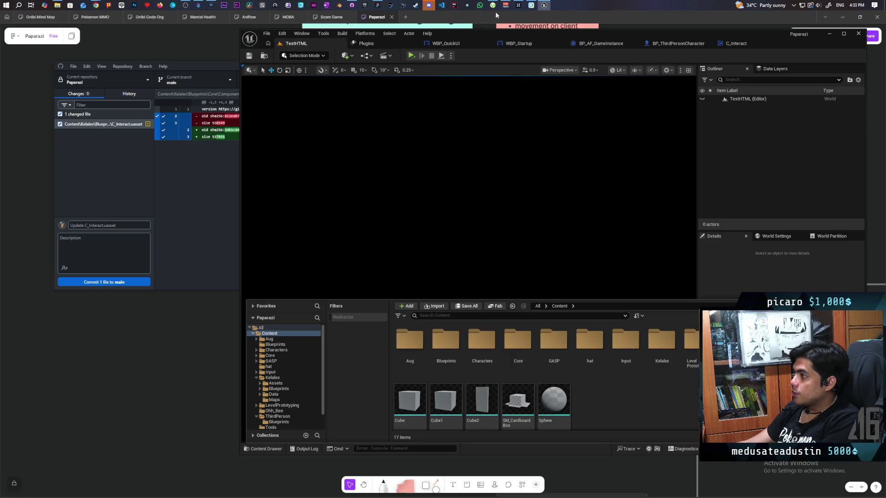
click(531, 5)
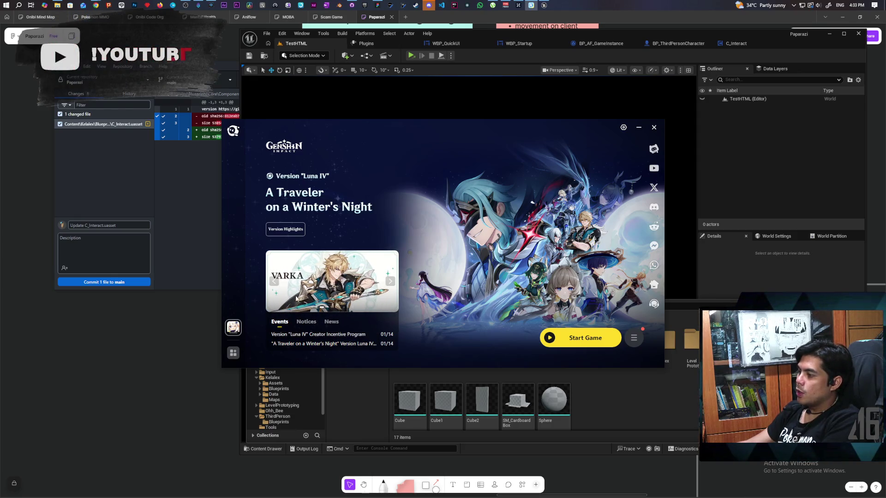
click(653, 127)
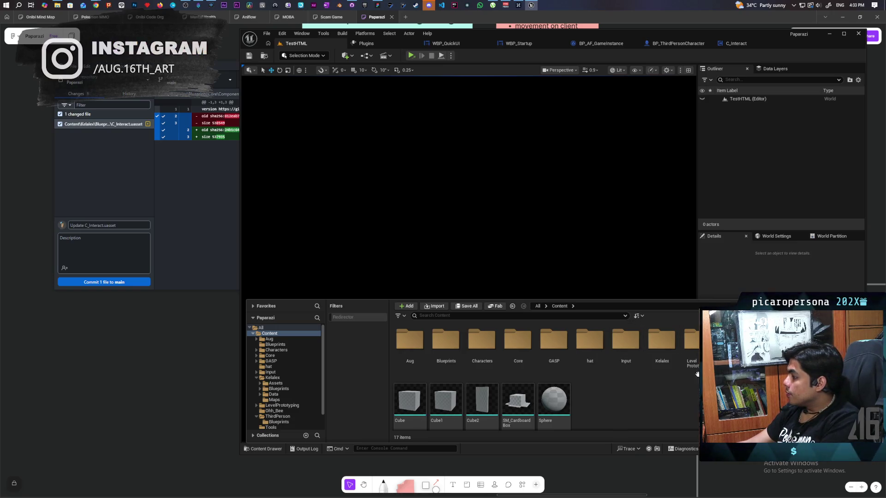
double_click(662, 341)
double_click(518, 344)
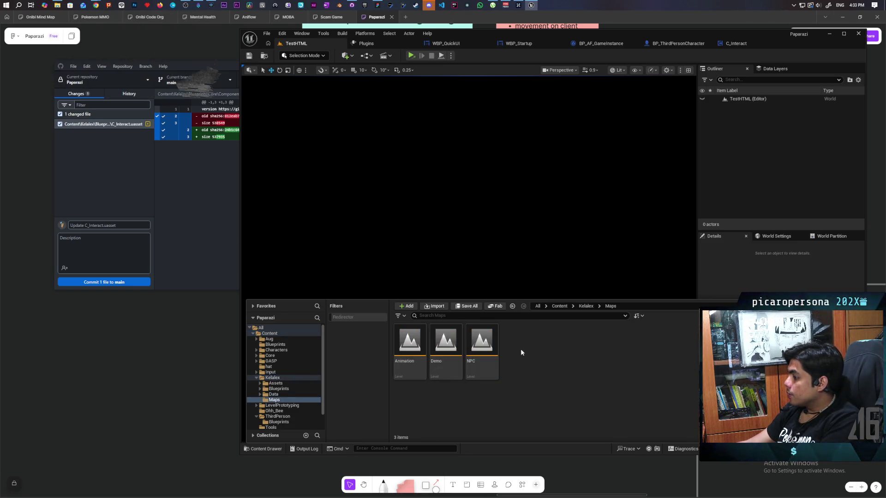
double_click(454, 343)
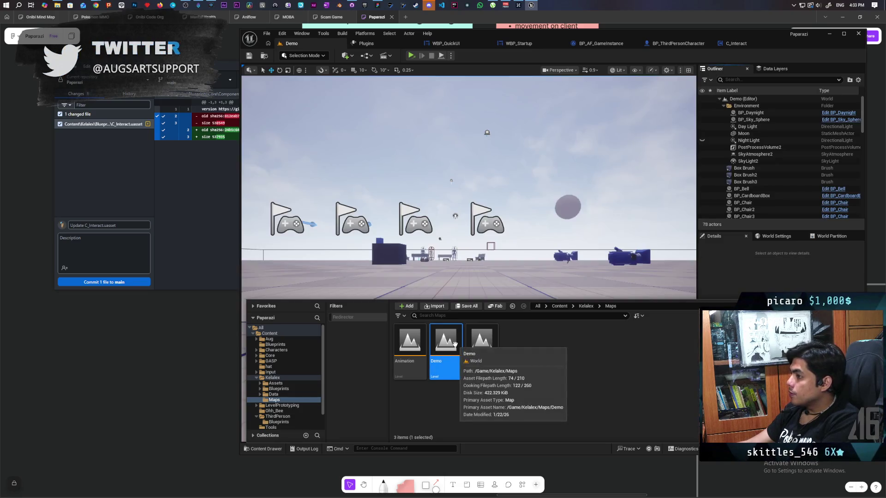
click(187, 328)
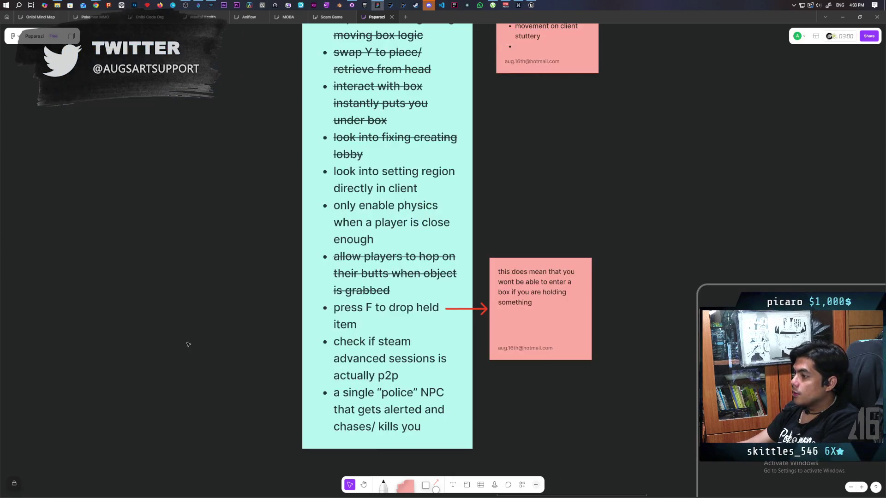
Mark the 'press F to drop held item' task as done on the Paparazi board.
triple_click(373, 321)
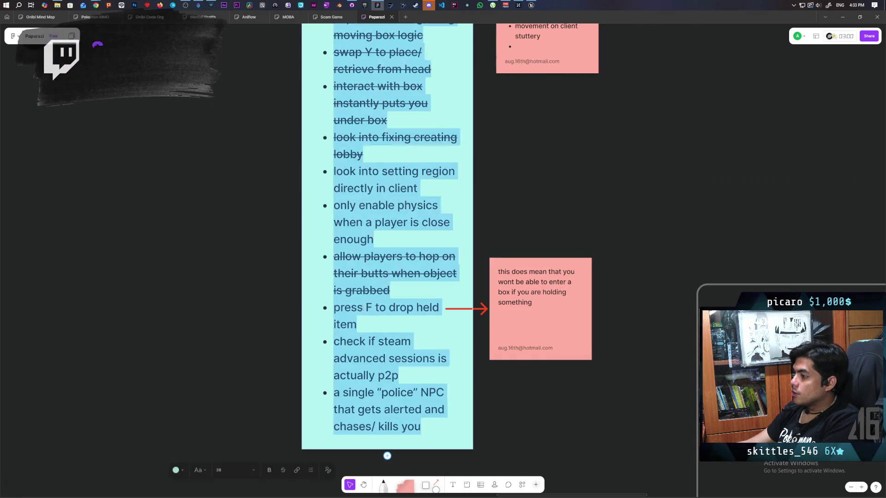
click(252, 393)
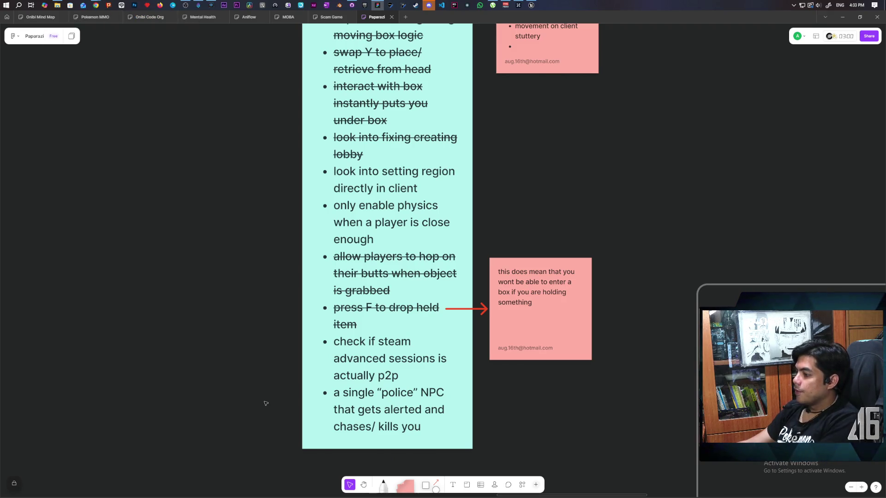
triple_click(355, 392)
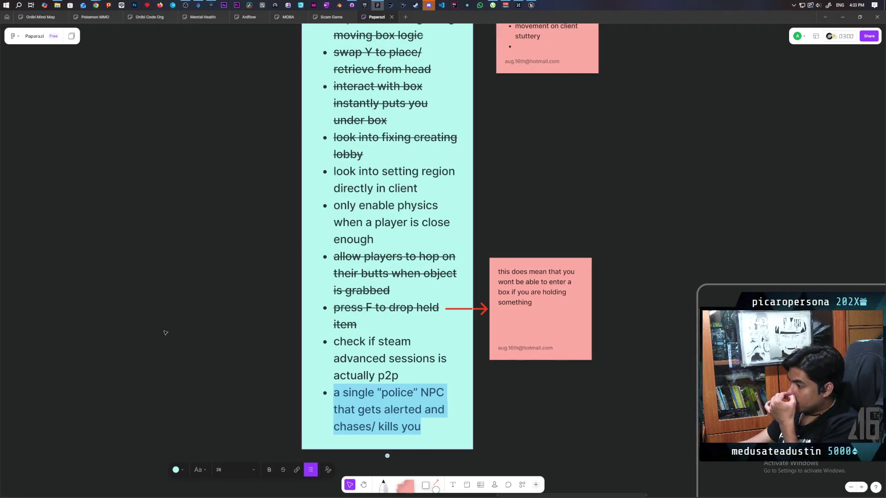
Add the bullet 'resummon friend after picking up their soul' below the last task.
click(434, 423)
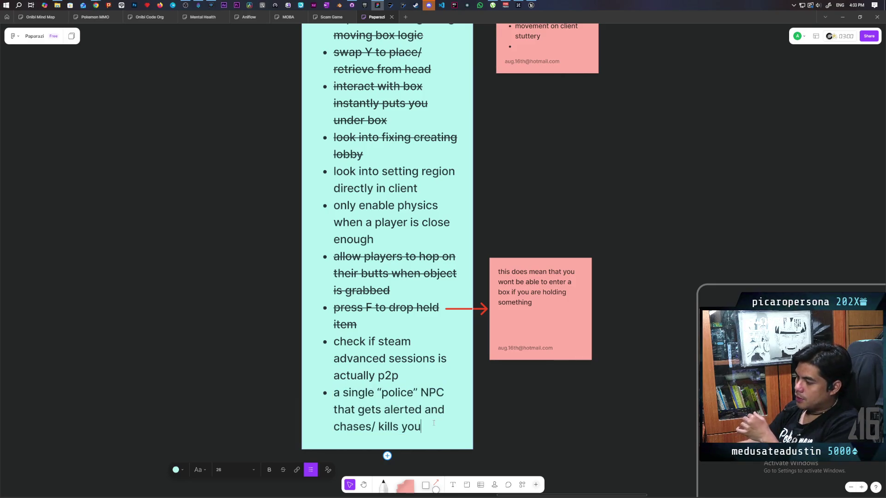
key(Return)
text(resummon f)
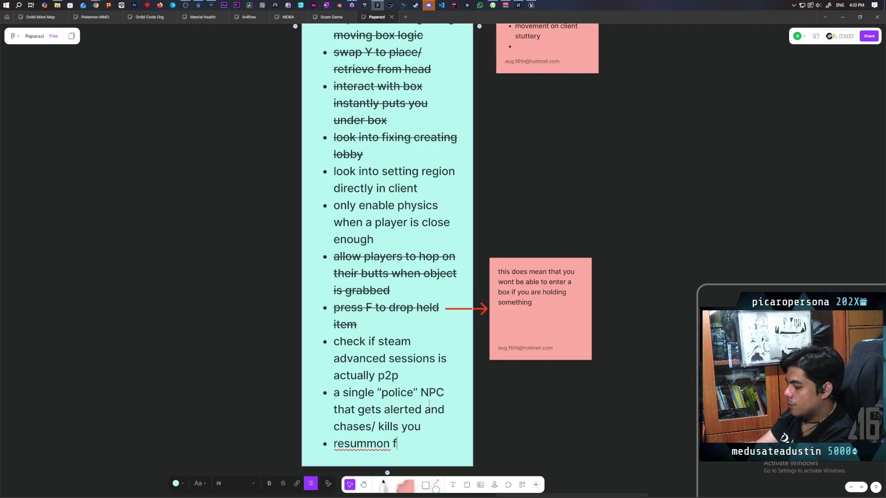
text(riend after )
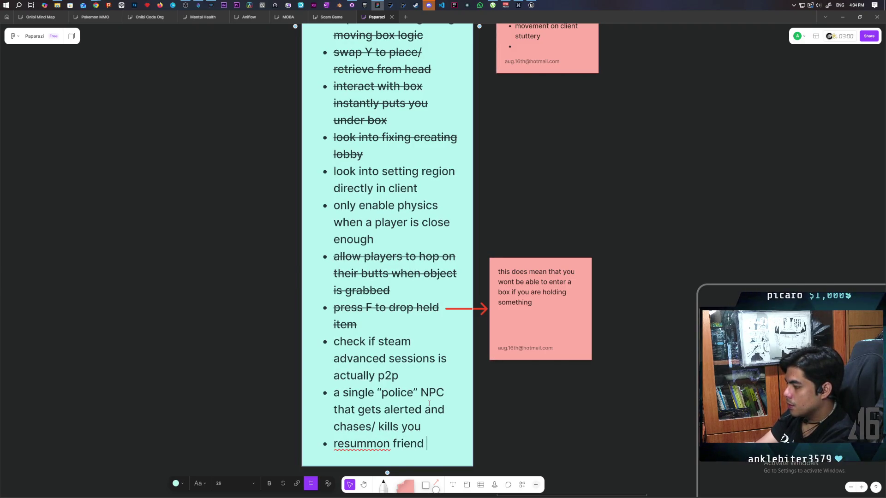
text(picking up their soul)
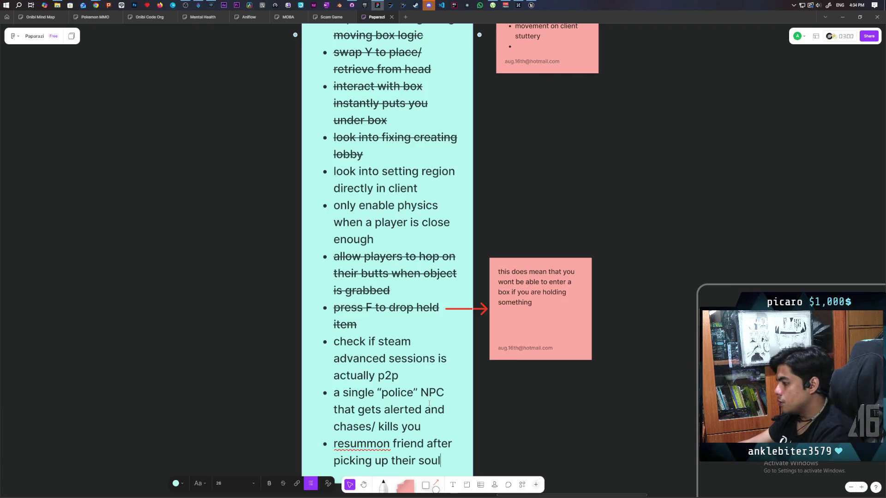
click(517, 433)
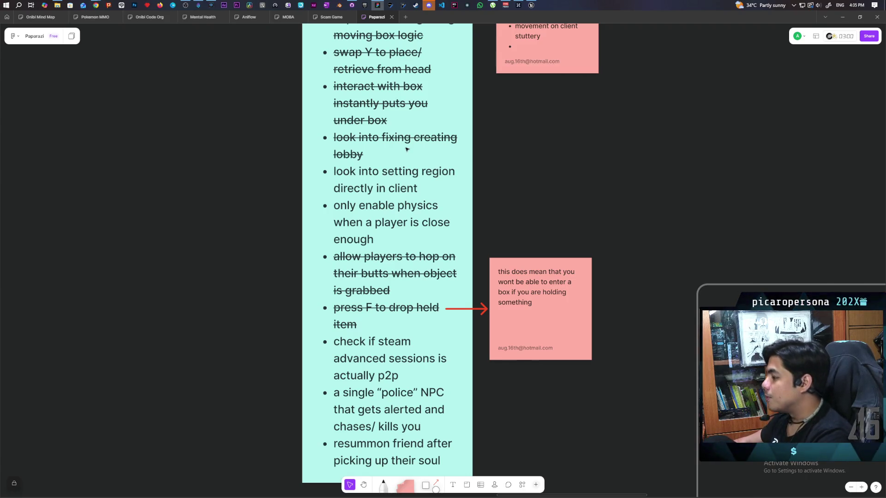
click(530, 5)
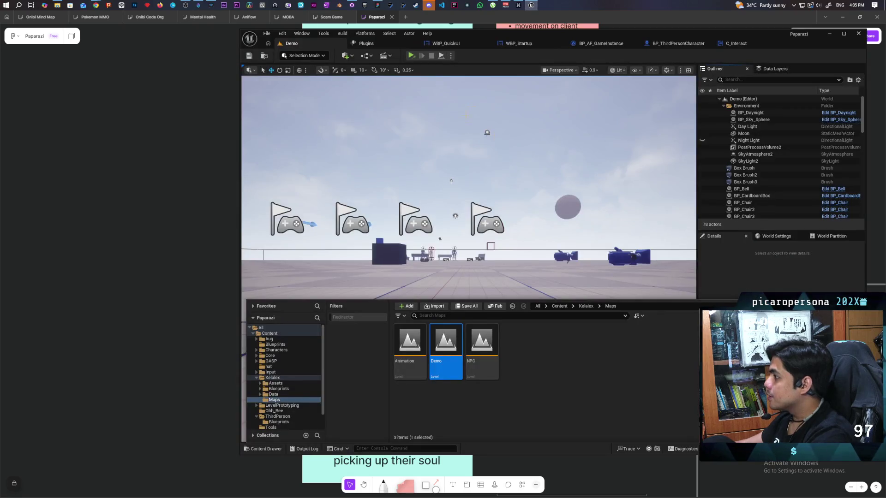
Launch a four-player play-in-editor test in the Selected Viewport and focus the main game view.
click(450, 56)
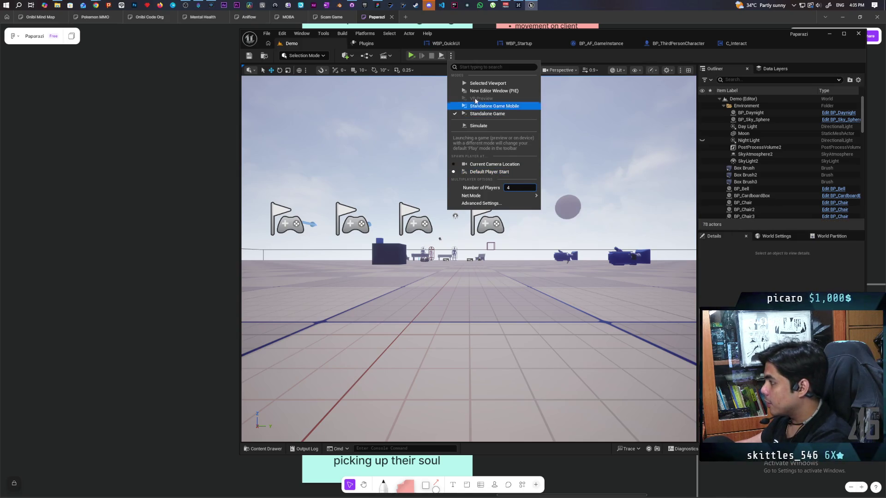
click(480, 84)
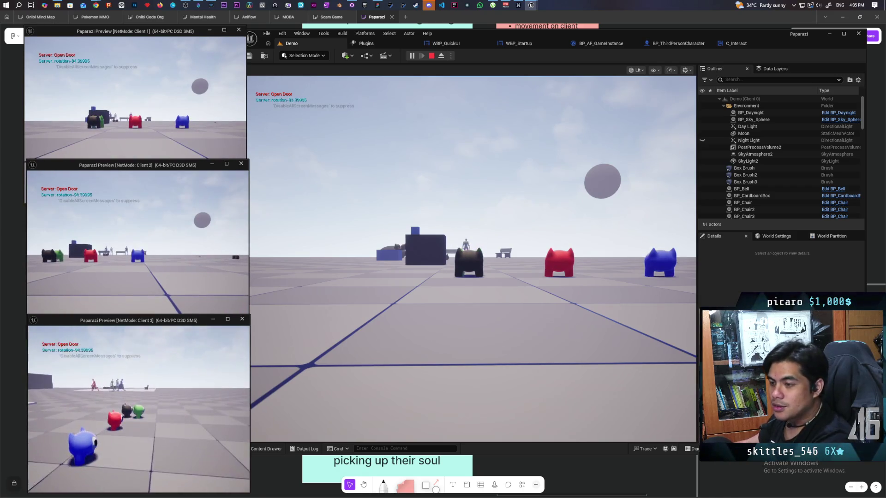
key(alt+Tab)
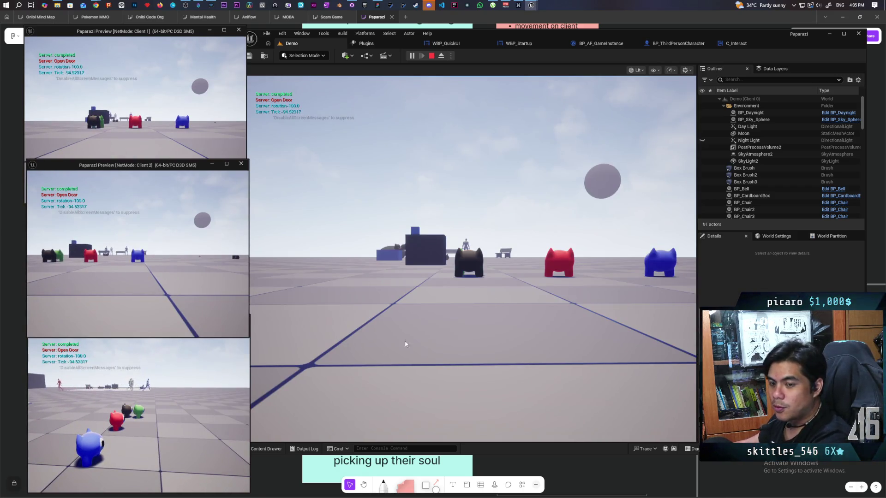
click(506, 254)
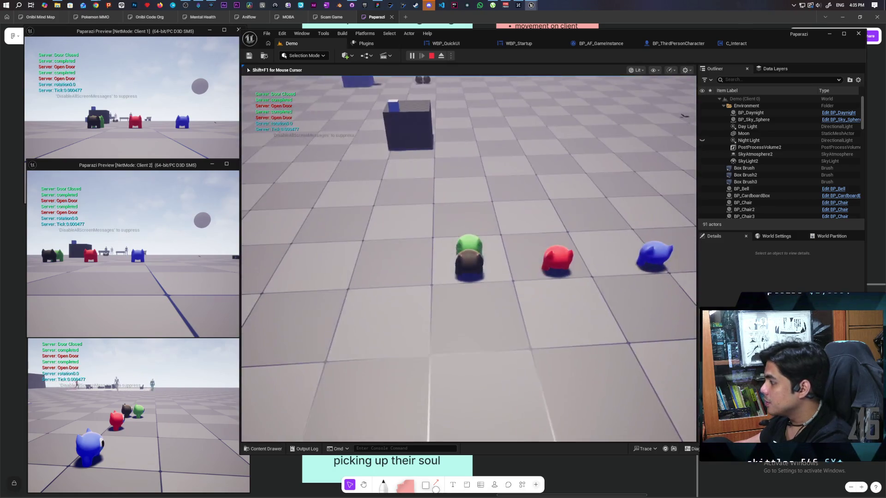
Walk the main player to the Trenchcoat pickup and put on the disguise with F.
key(s)
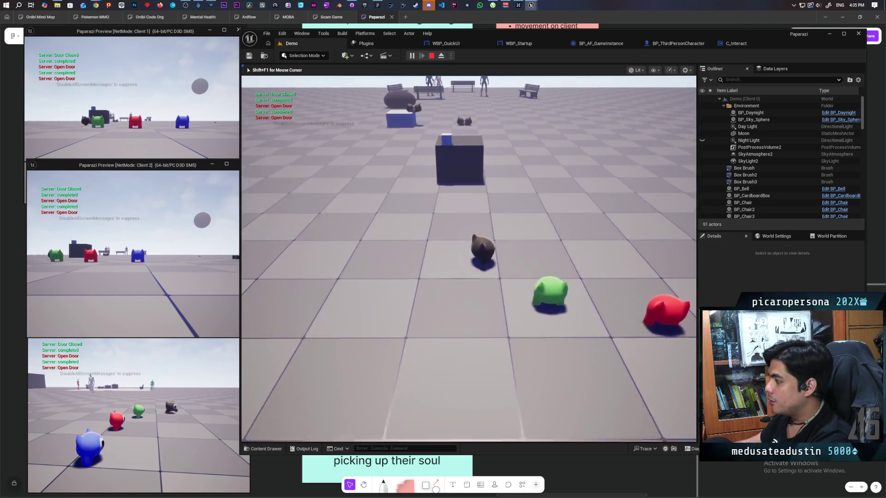
key(w)
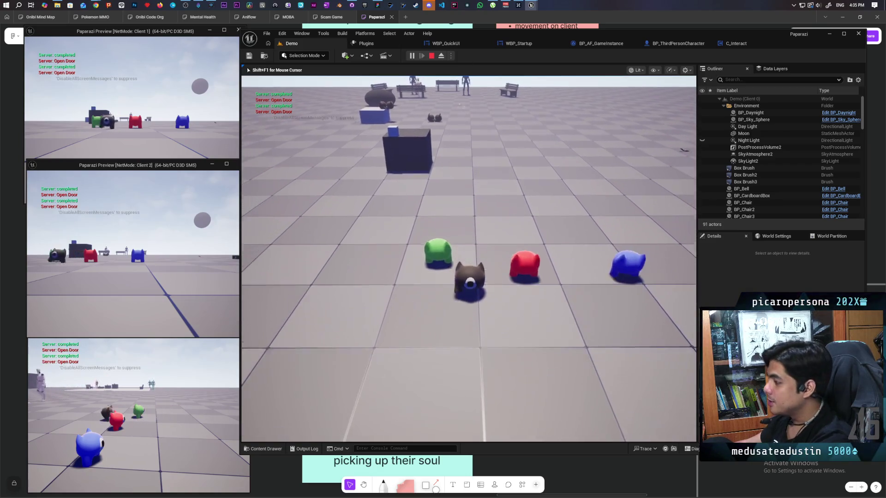
key(w)
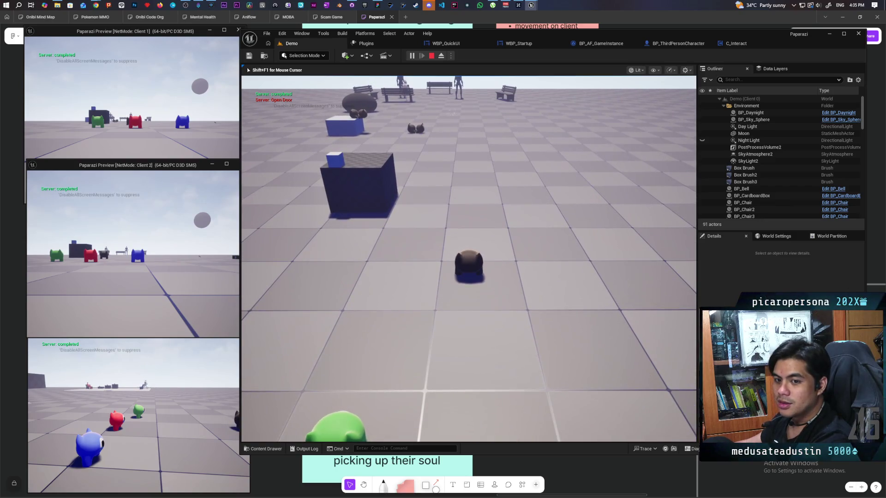
key(s)
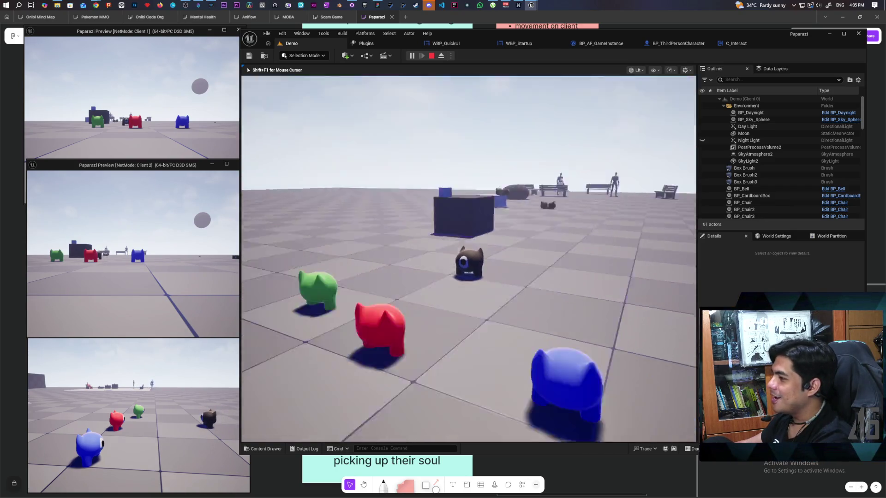
key(w)
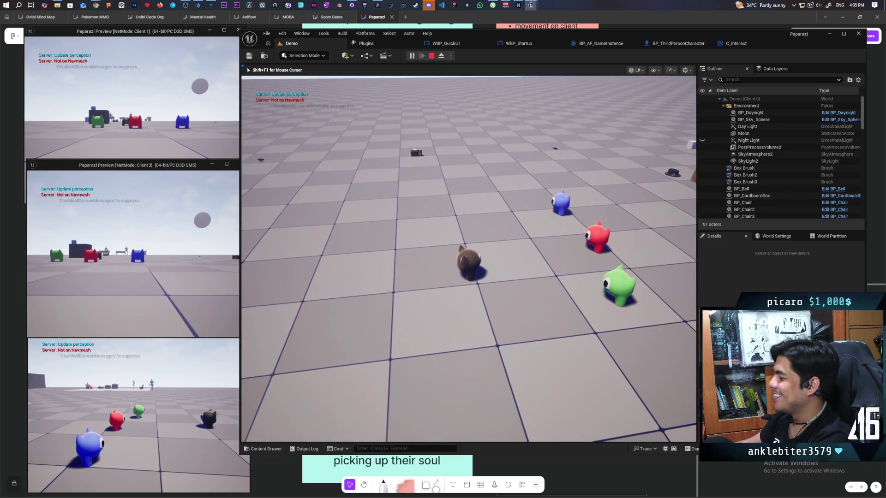
key(d)
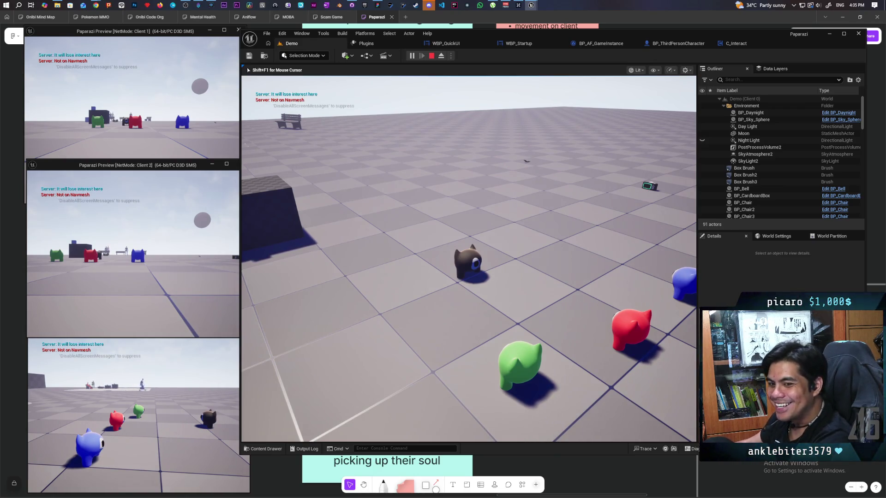
key(w)
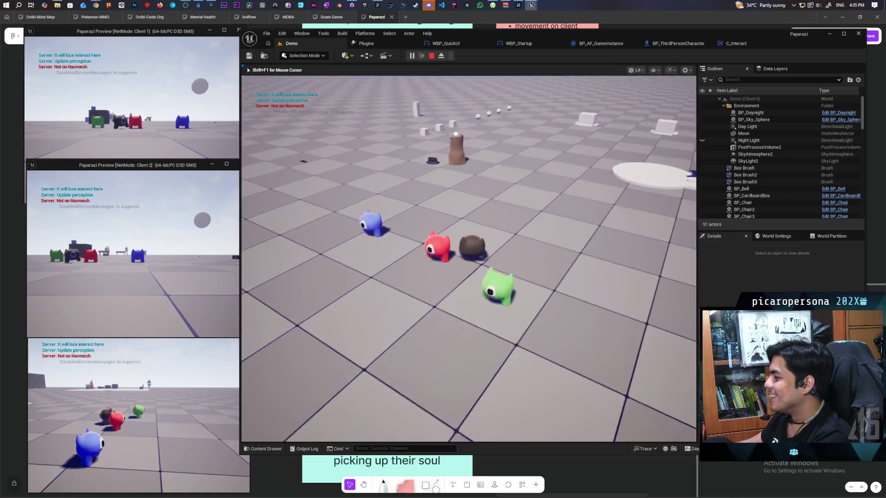
key(w)
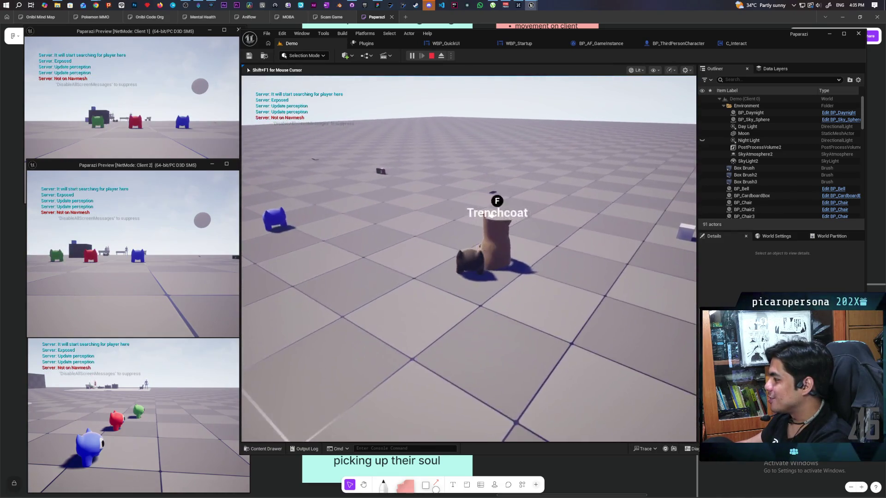
key(f)
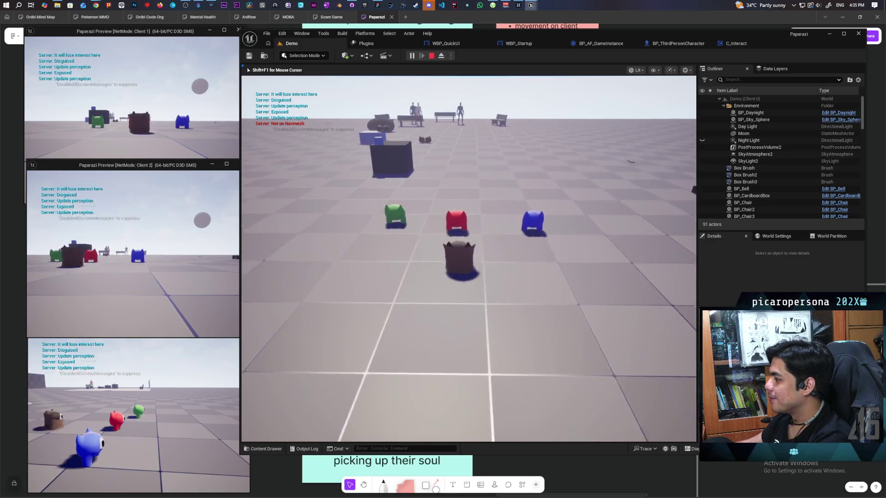
key(w)
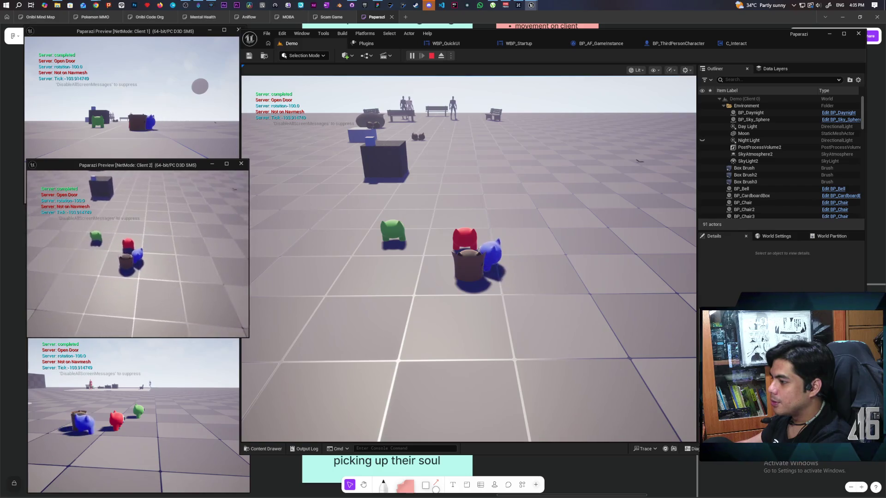
Walk the green Client 3 player up to the disguised player and climb onto its stack.
click(271, 266)
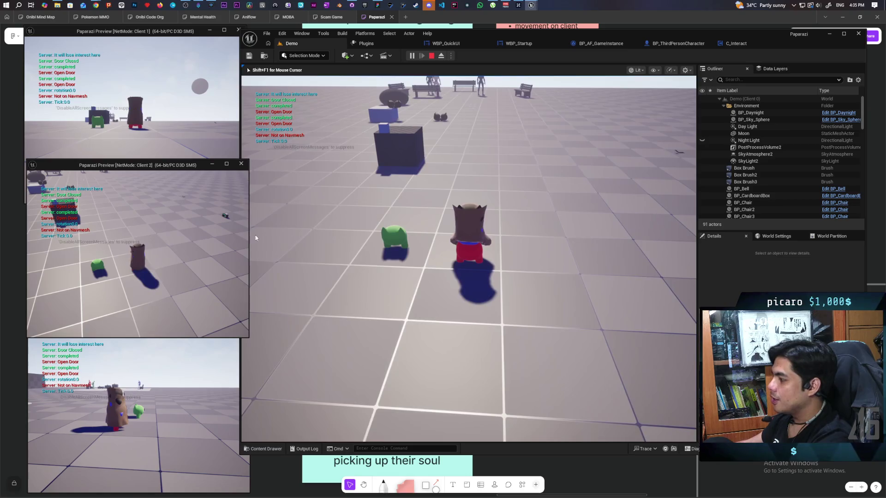
click(191, 416)
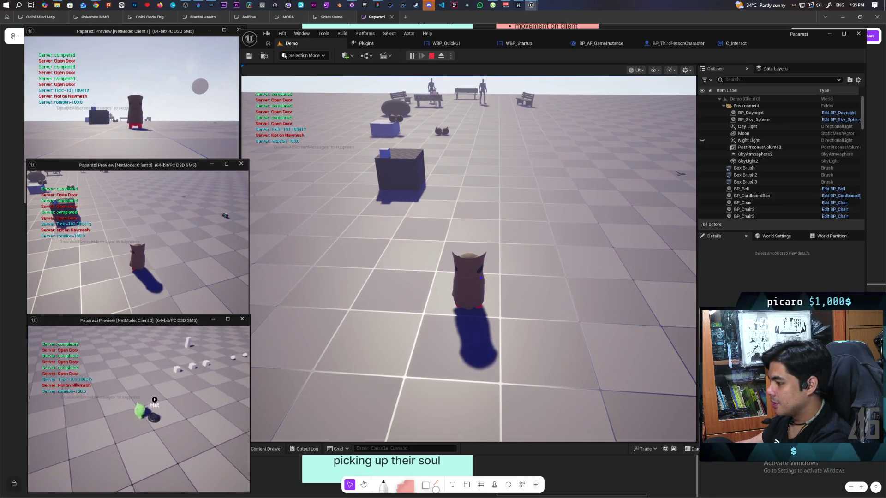
key(w)
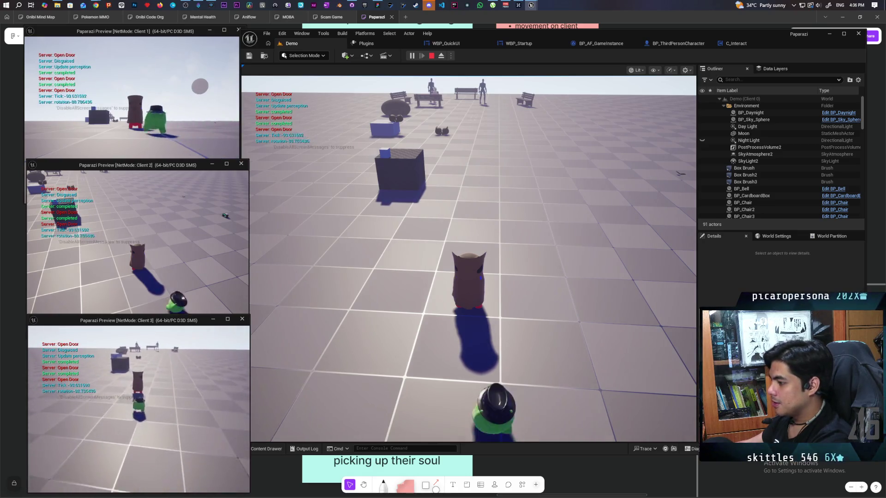
key(e)
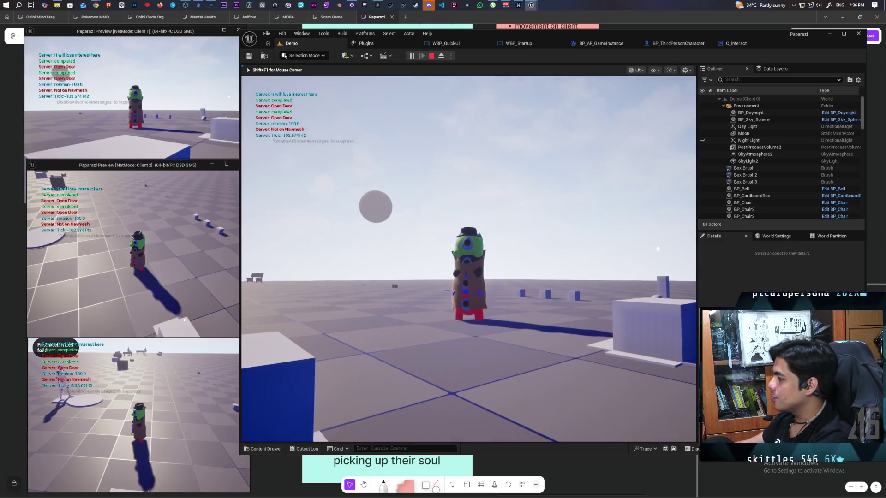
key(alt+Tab)
key(alt+Tab)
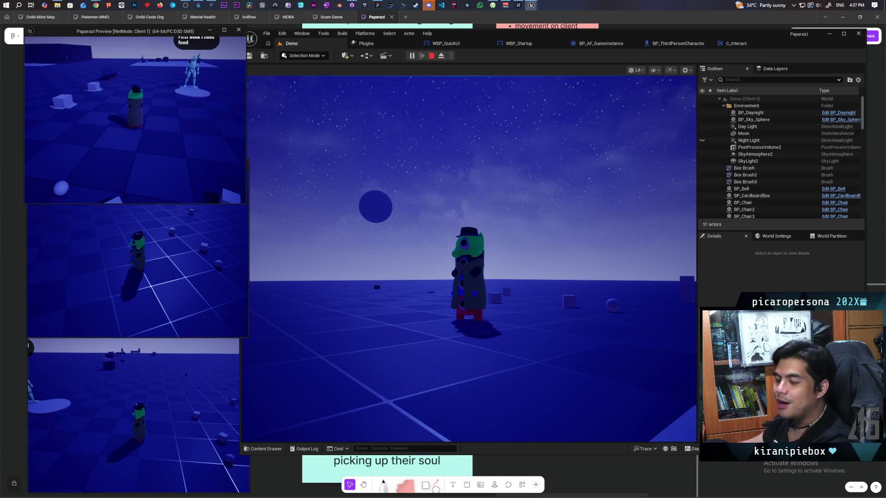
Walk the stacked player around the level, past the box, bench and NPC.
key(w)
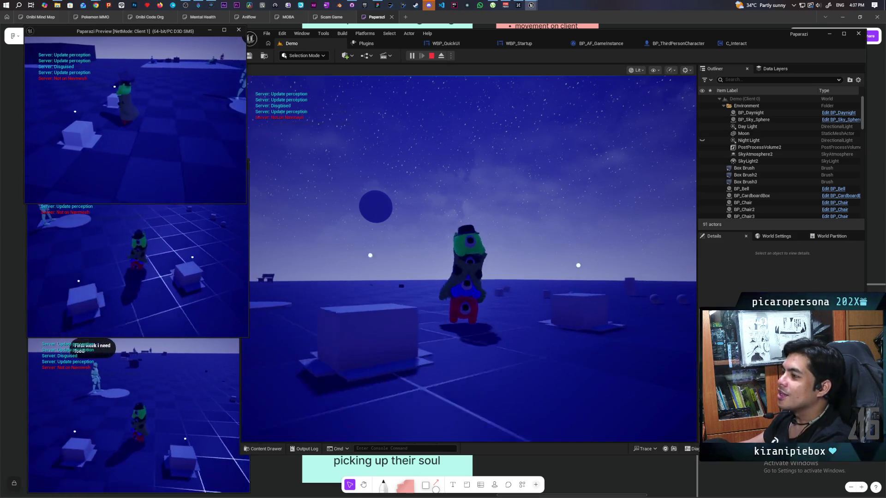
key(w)
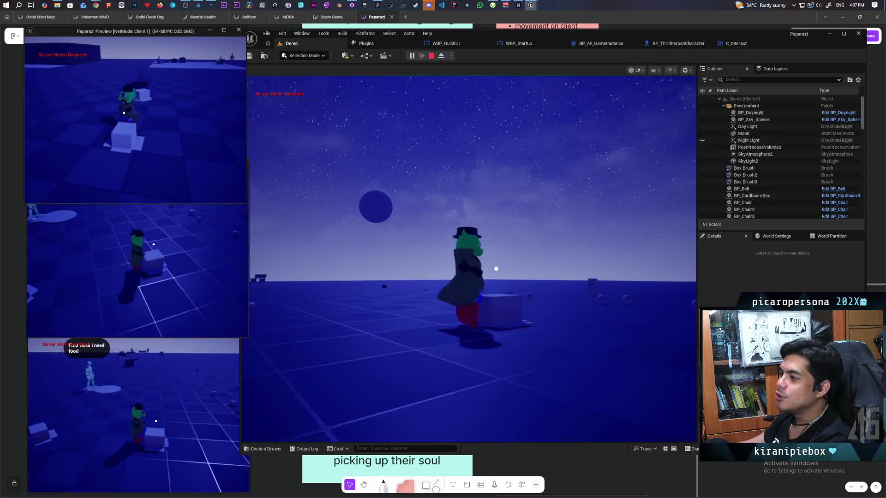
key(w)
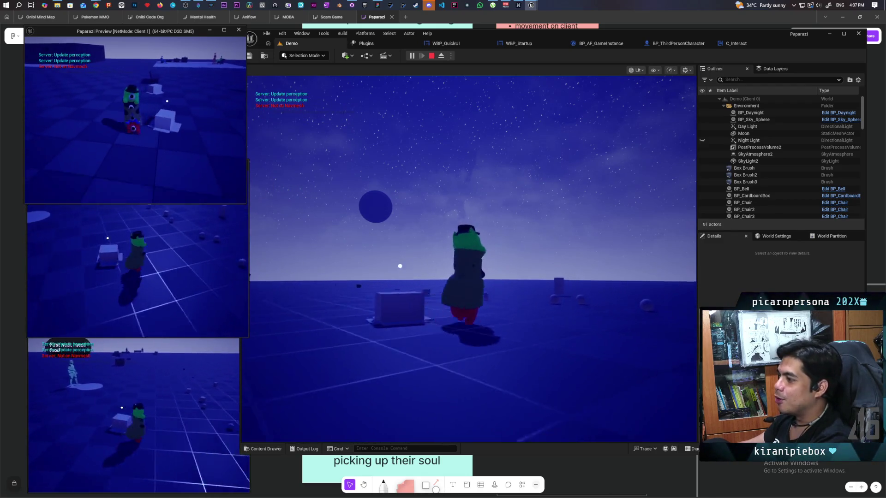
key(w)
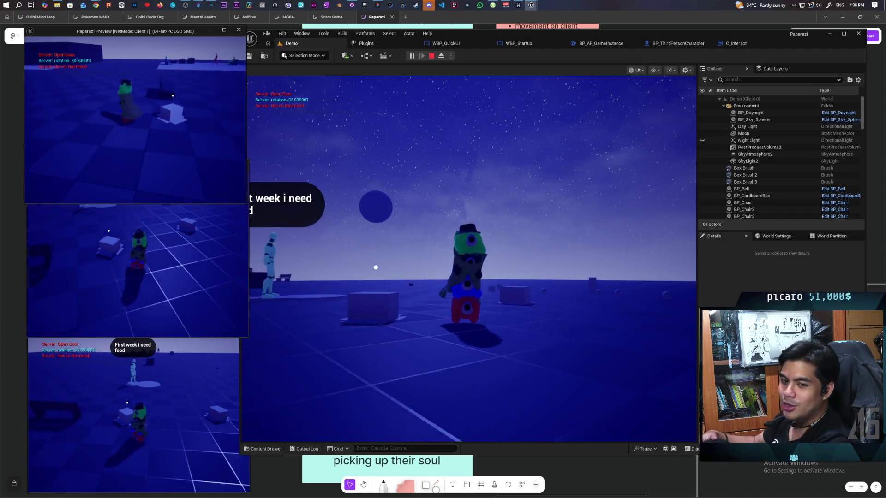
key(w)
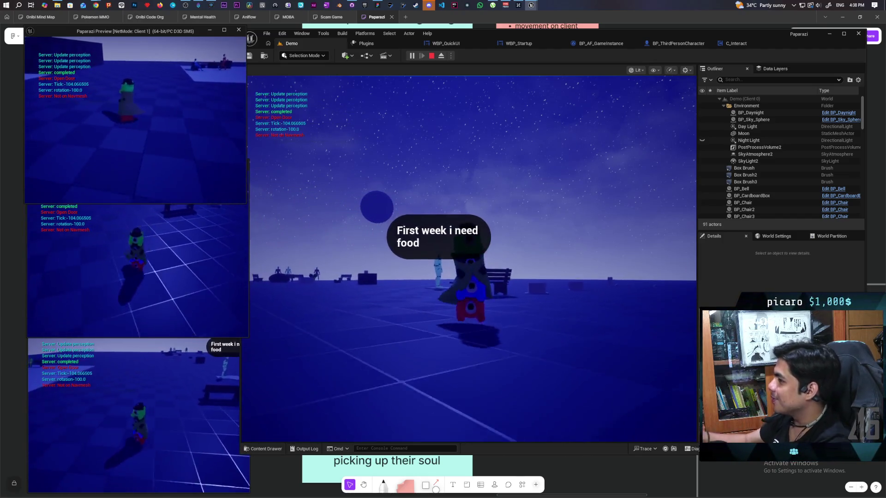
key(w)
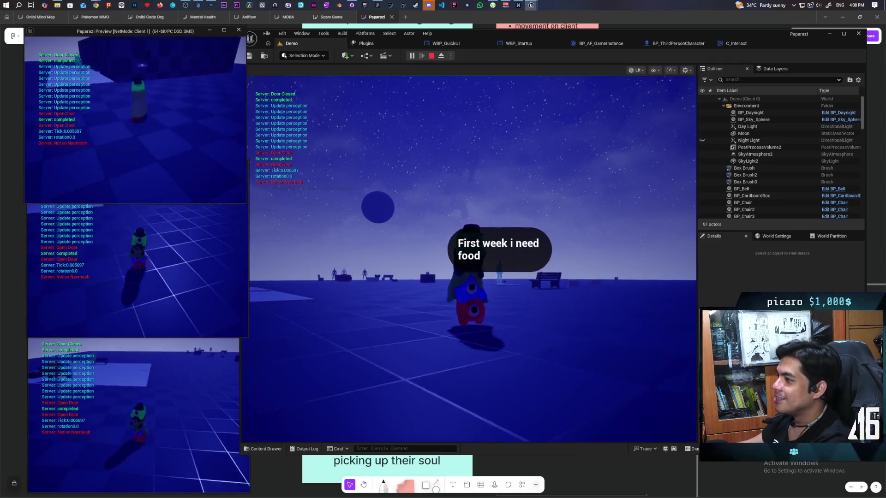
key(e)
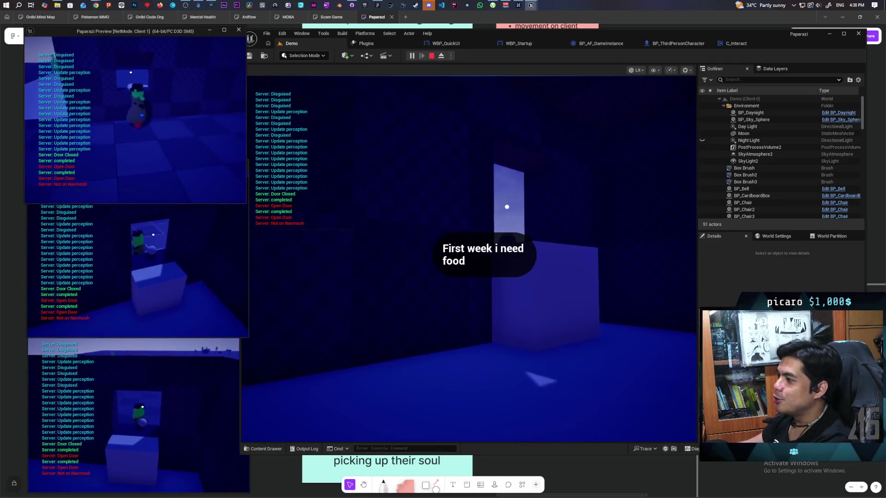
Cycle through the client game windows, then stop the play session from the server view.
key(alt+Tab)
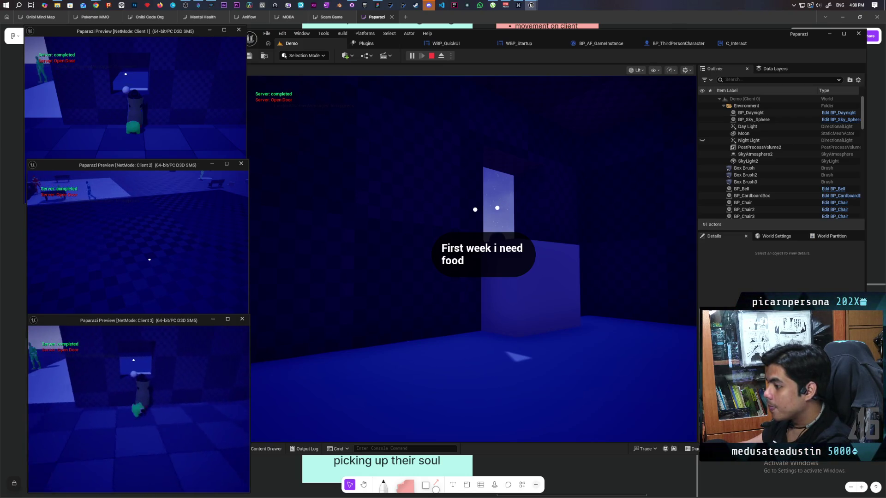
key(alt+Tab)
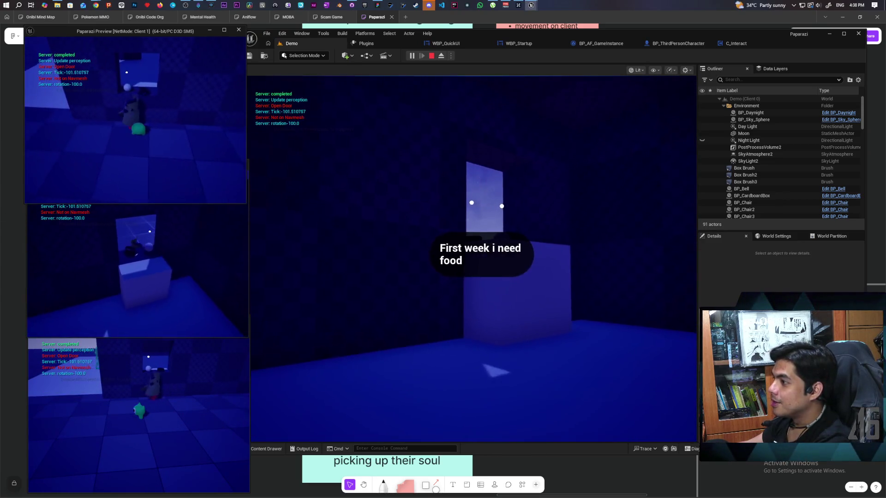
key(alt+Tab)
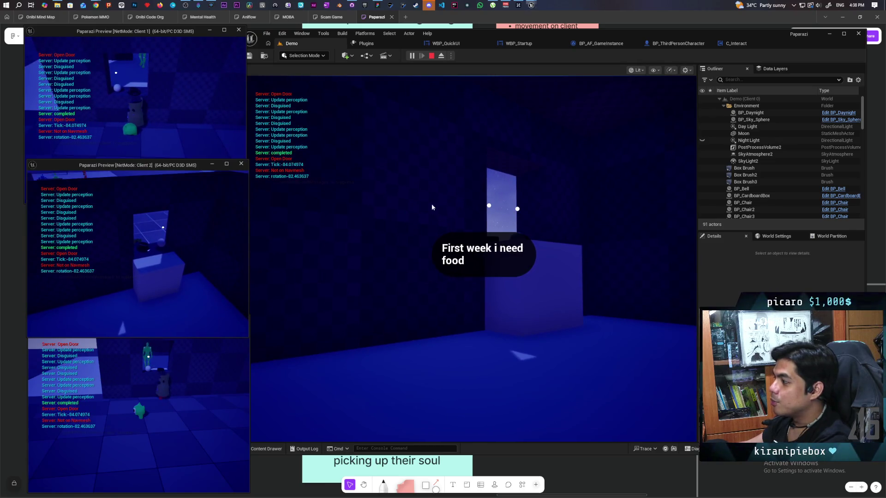
click(432, 207)
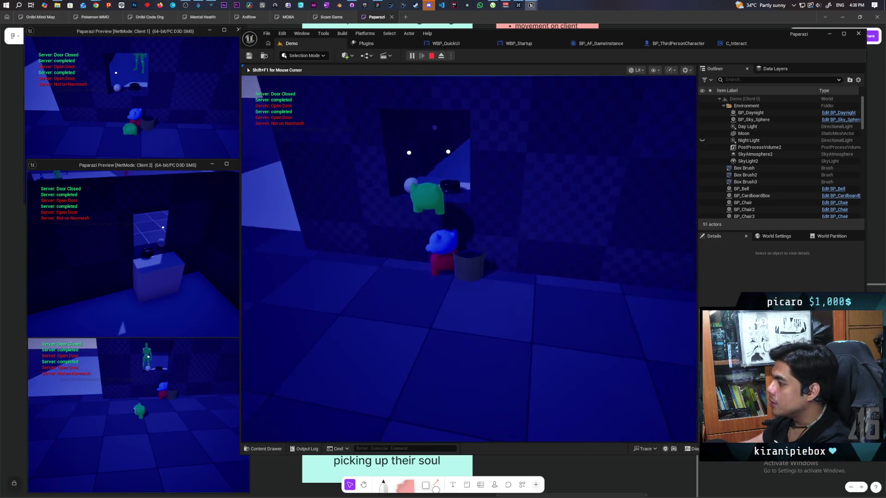
key(Escape)
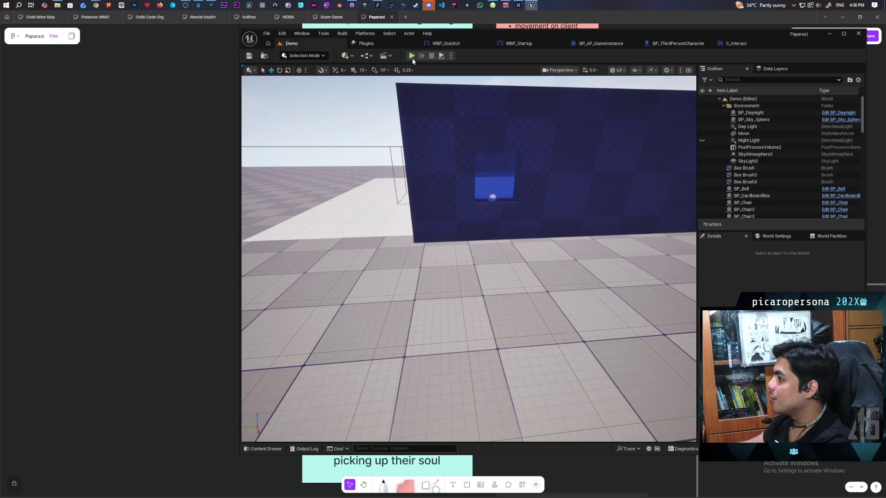
Start a fresh session with Alt+P and try an interaction from Client 2's window.
key(alt+p)
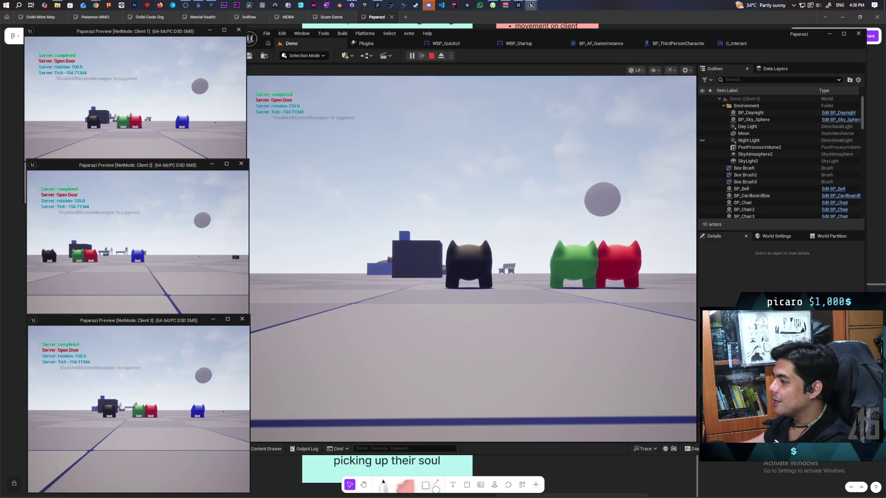
click(249, 329)
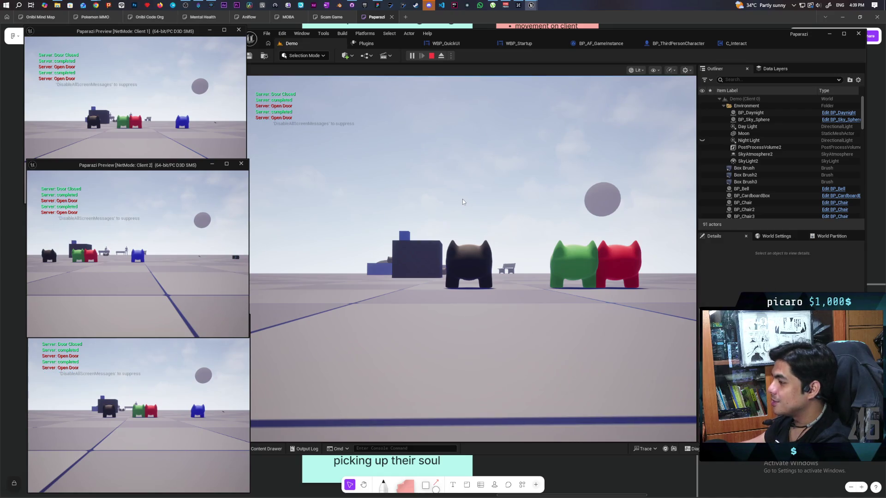
key(e)
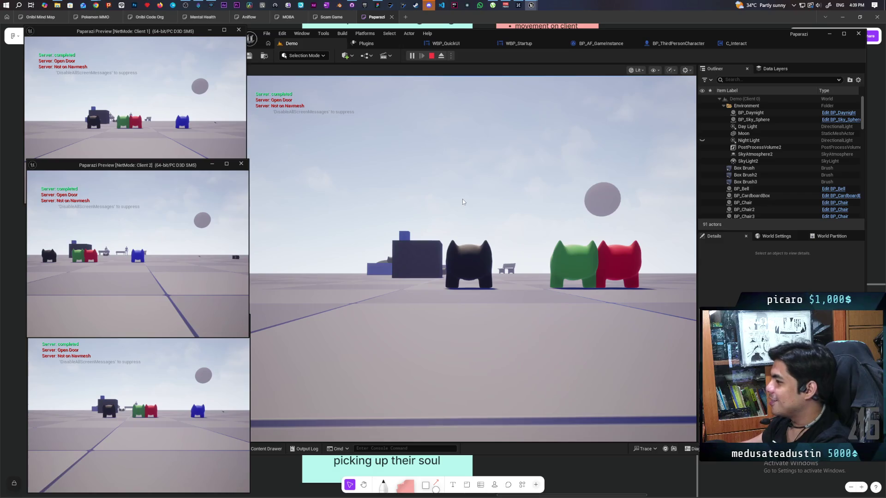
click(462, 202)
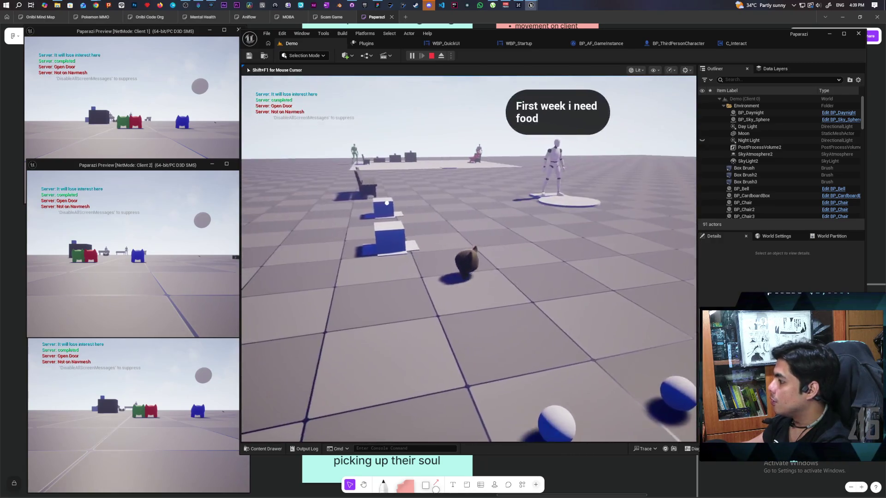
key(alt+Tab)
Walk Client 1's player onto and off the white platform, then move the server player toward it.
click(146, 146)
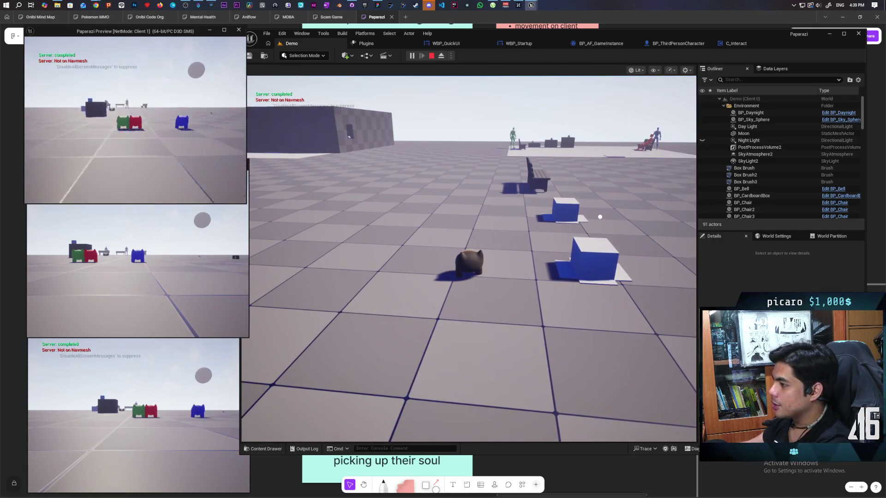
key(w)
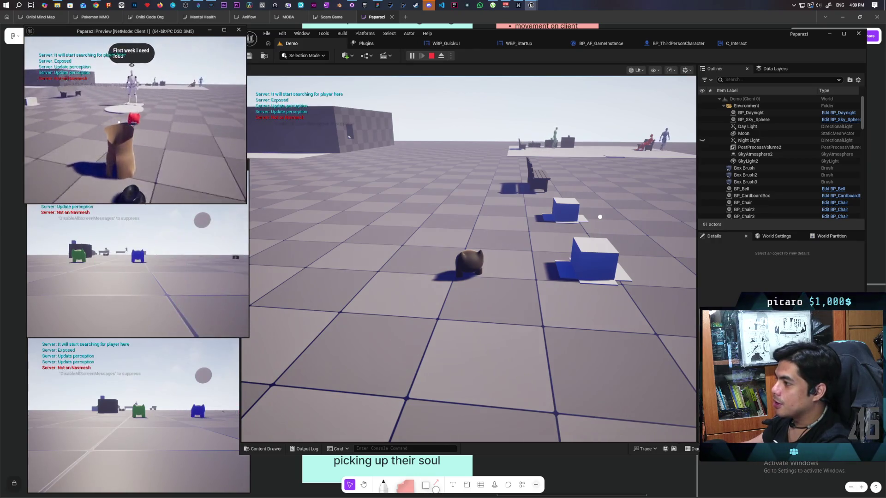
key(s)
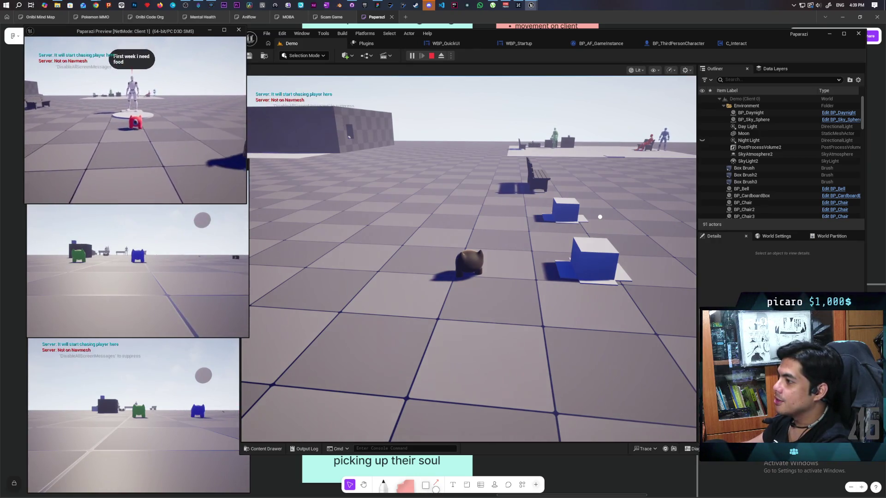
key(a)
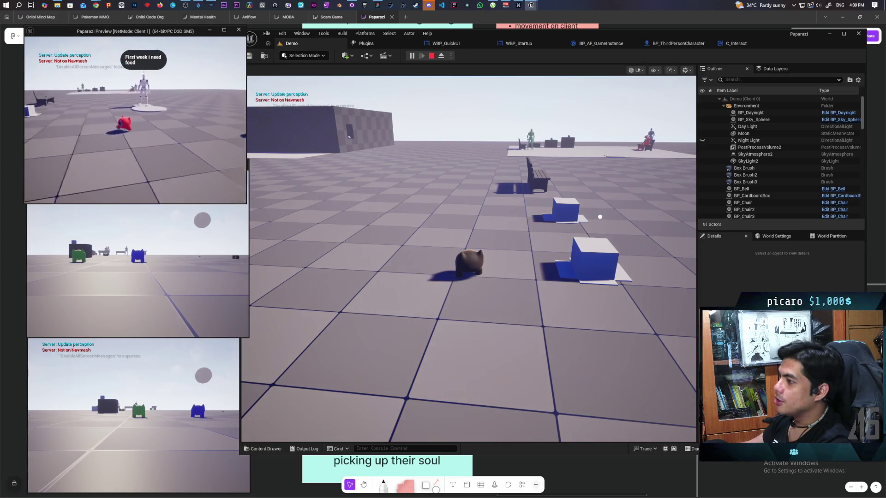
click(469, 258)
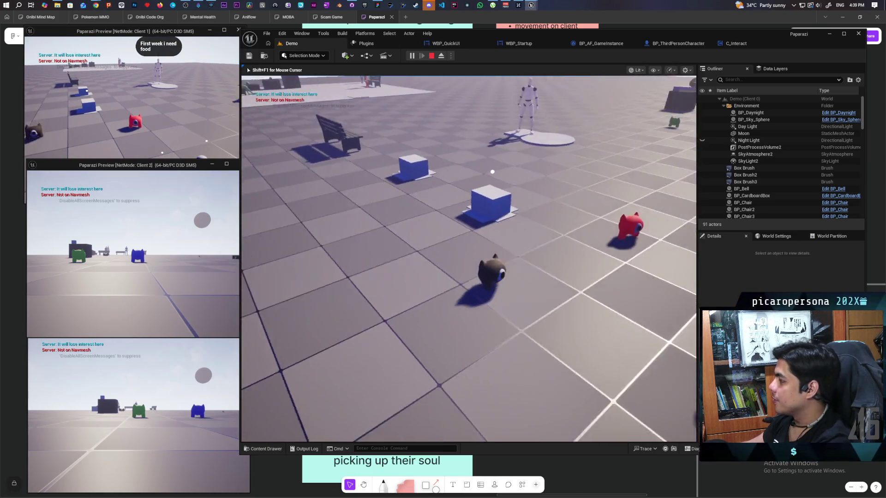
key(w)
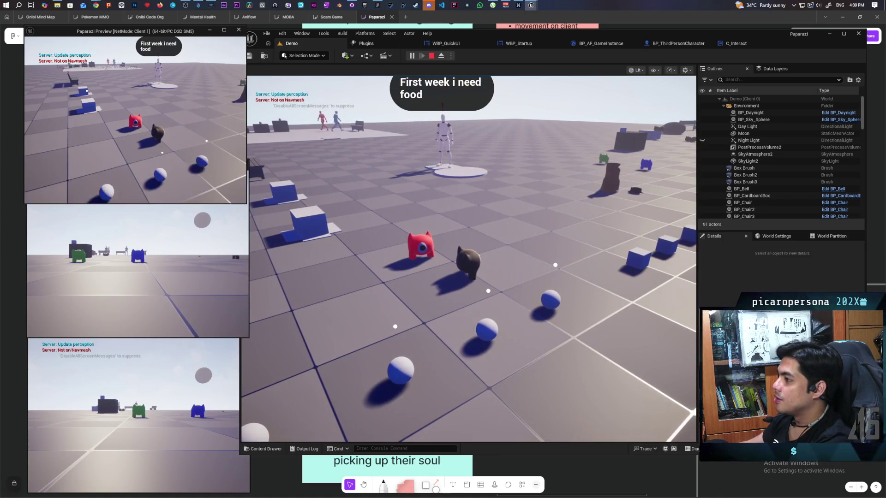
Walk the box-disguised and cat characters around the box onto the mannequin platform.
key(alt+Tab)
key(w)
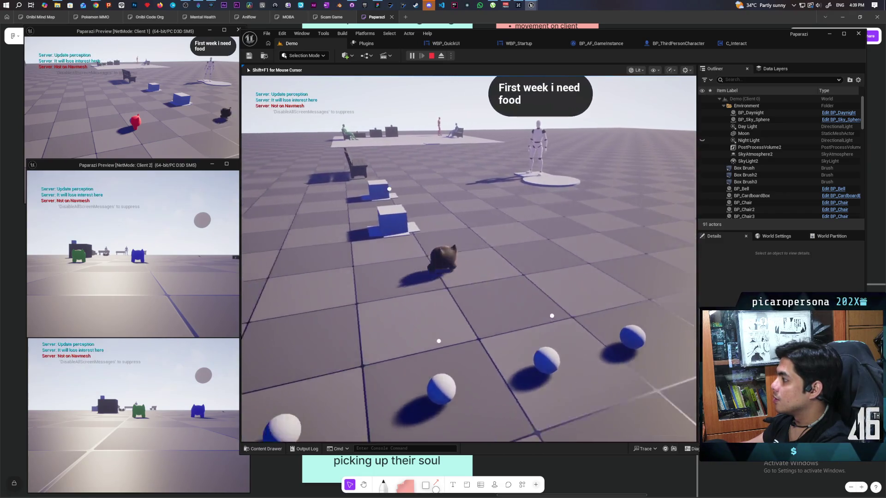
key(w)
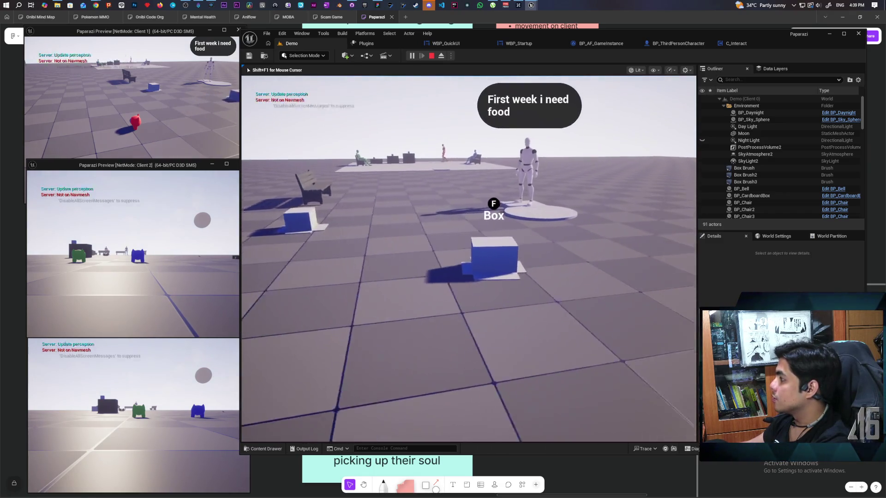
key(w)
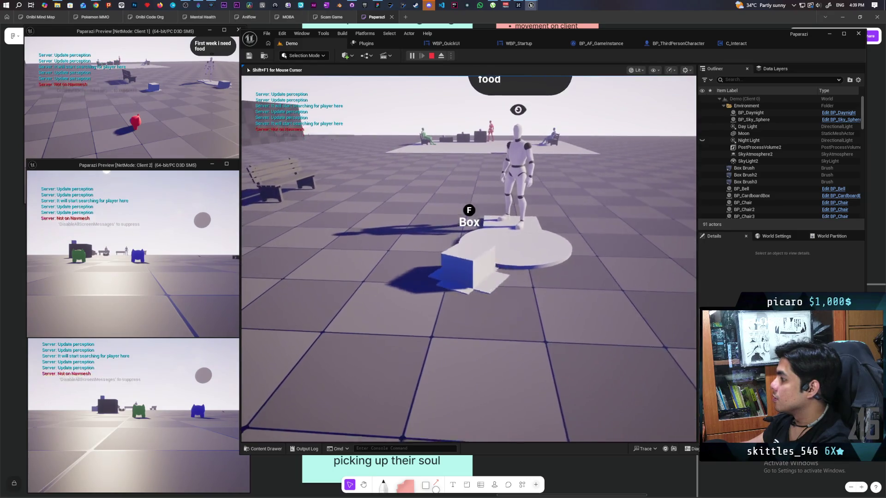
key(d)
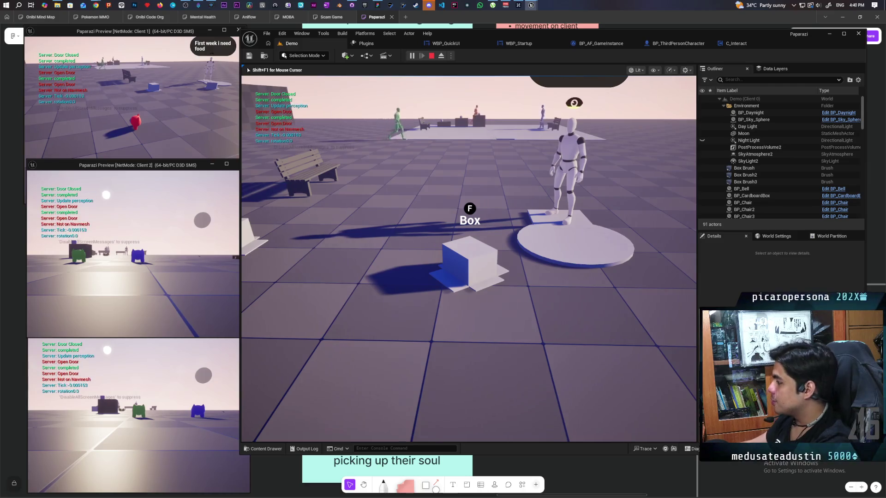
key(w)
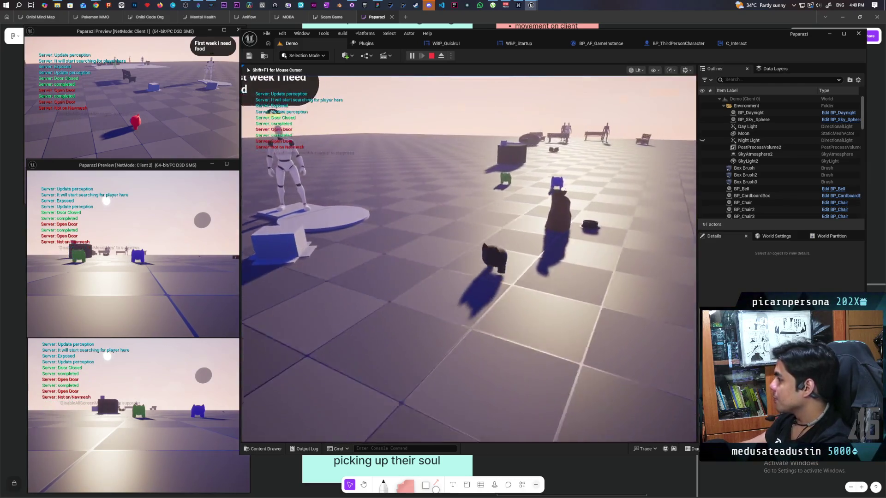
key(w)
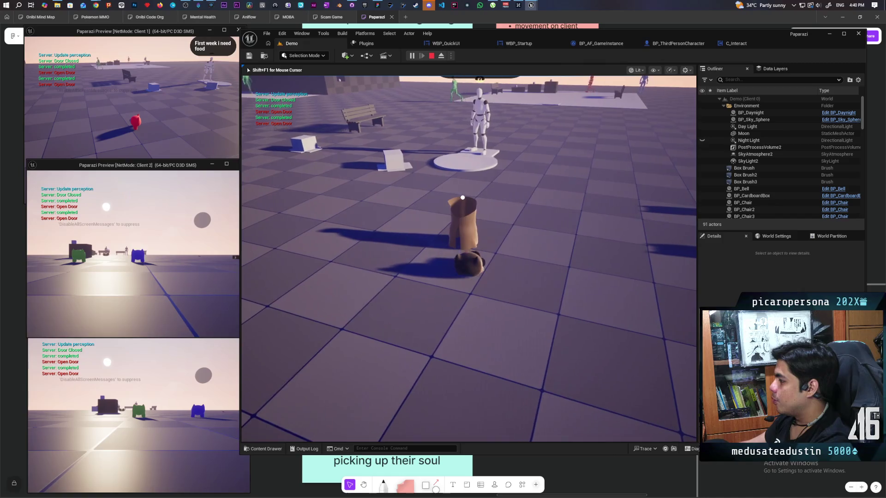
key(w)
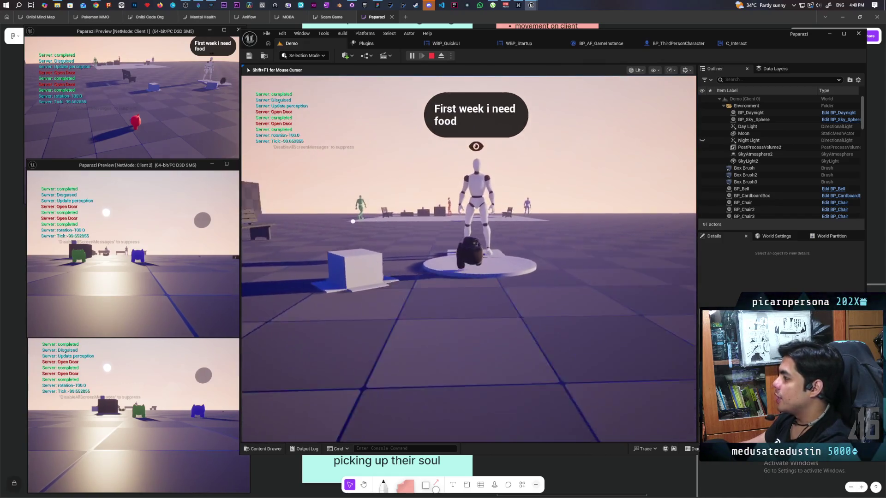
key(s)
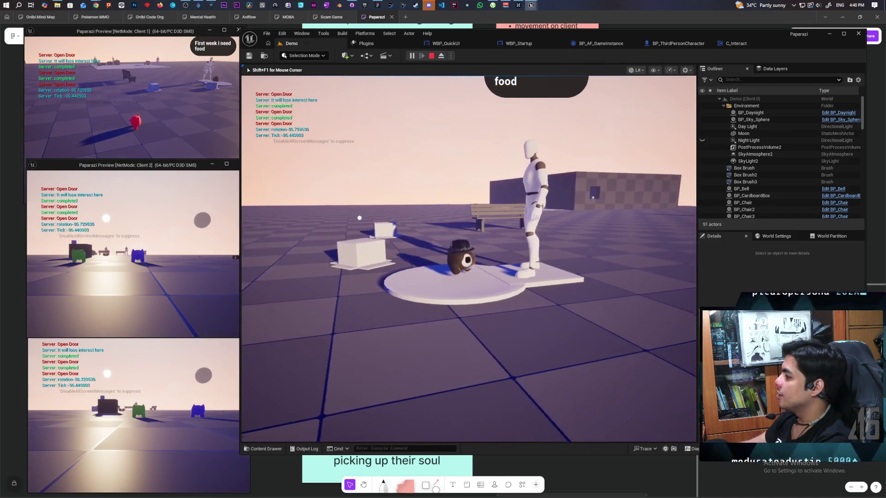
key(a)
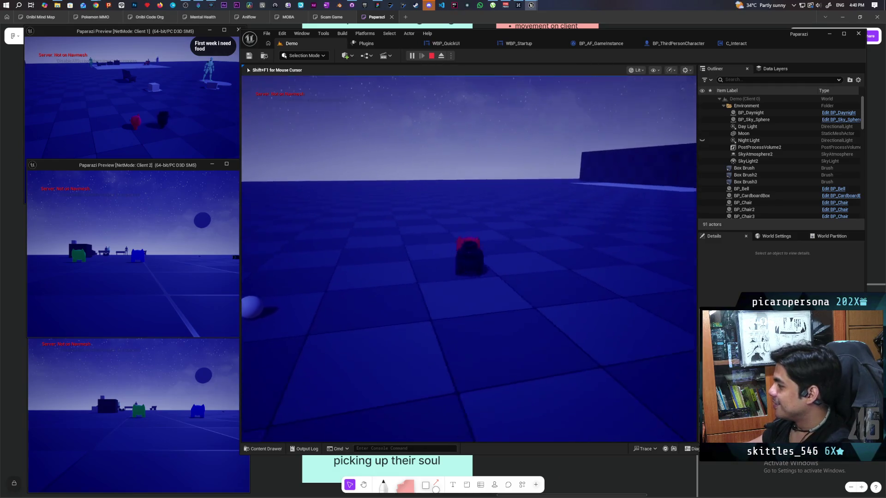
Check the Client 1 and server views, then end the play session.
click(137, 151)
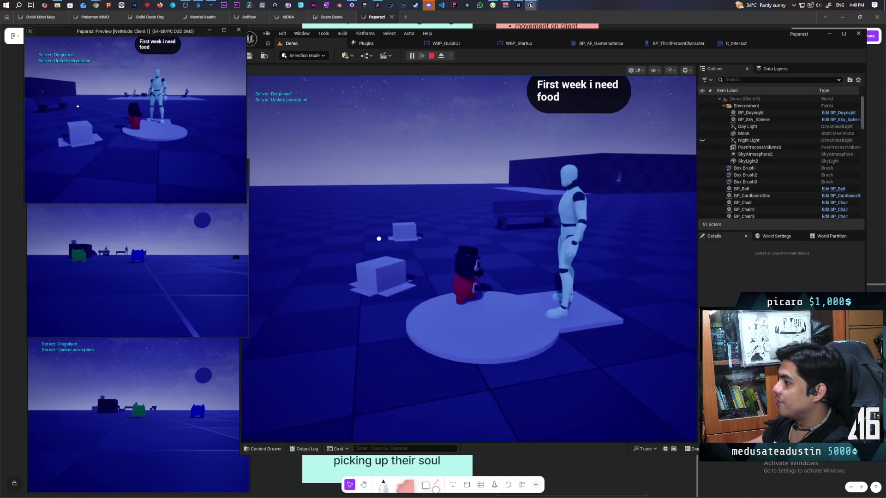
click(468, 258)
key(e)
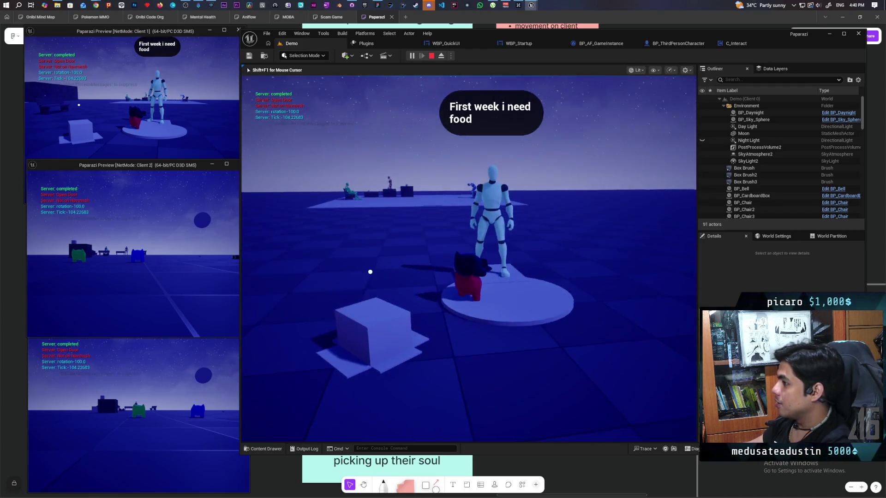
click(238, 70)
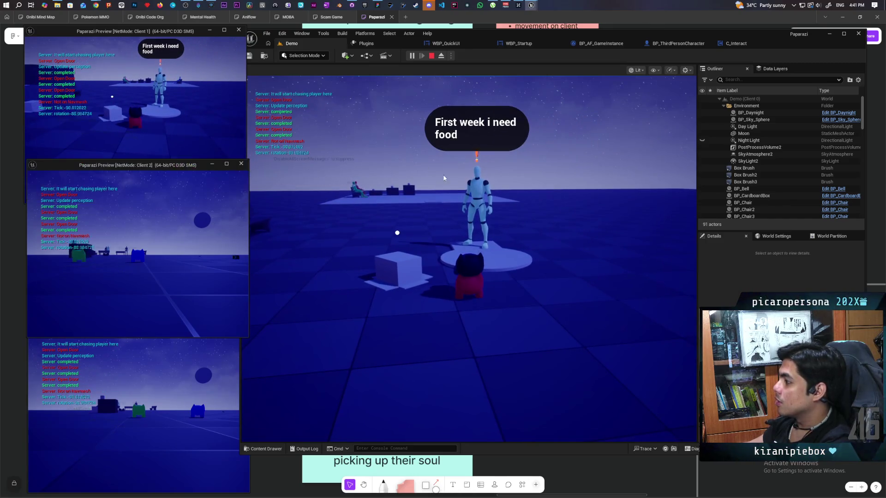
click(397, 233)
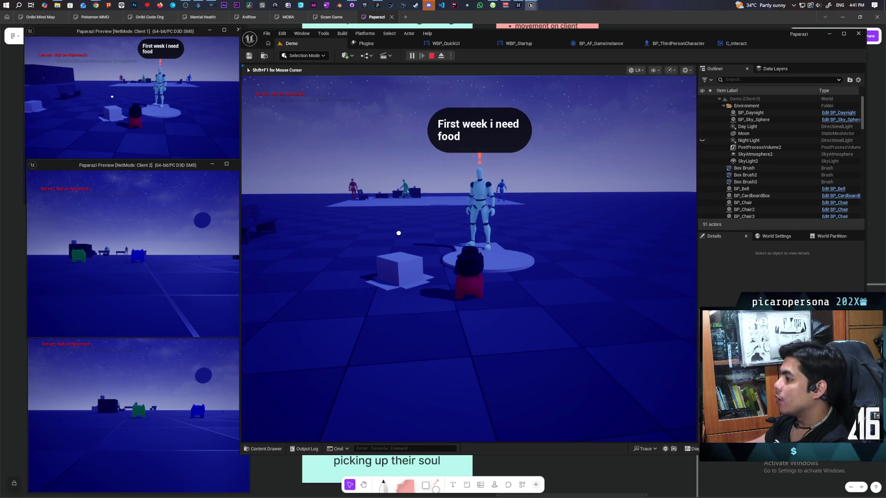
key(Escape)
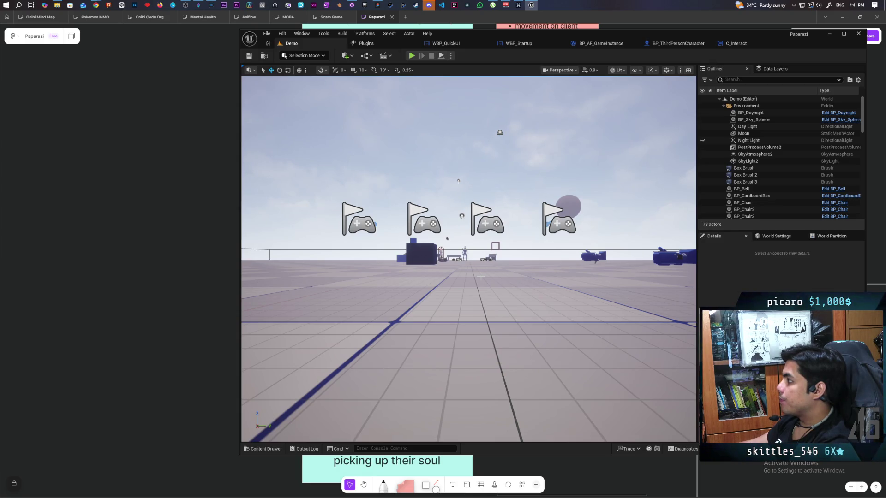
click(736, 43)
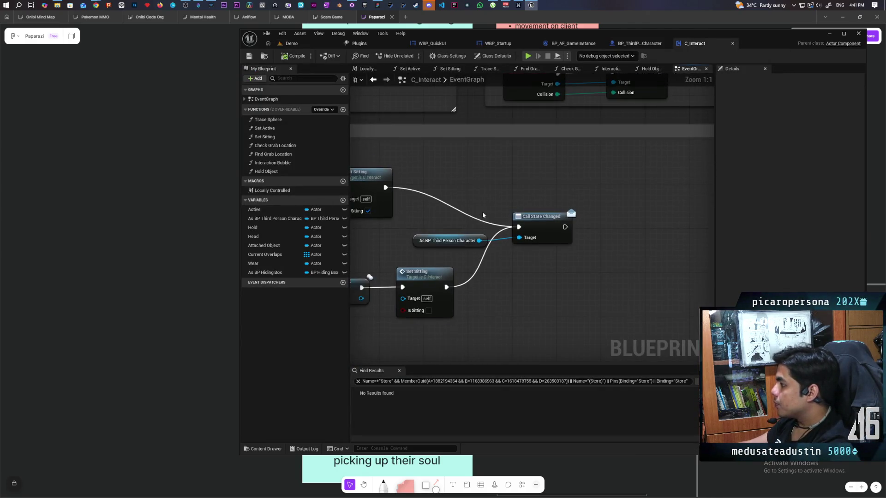
Place an As BP Third Person Character getter in C_Interact's graph.
drag(550, 254, 550, 256)
scroll(549, 273, down, 3)
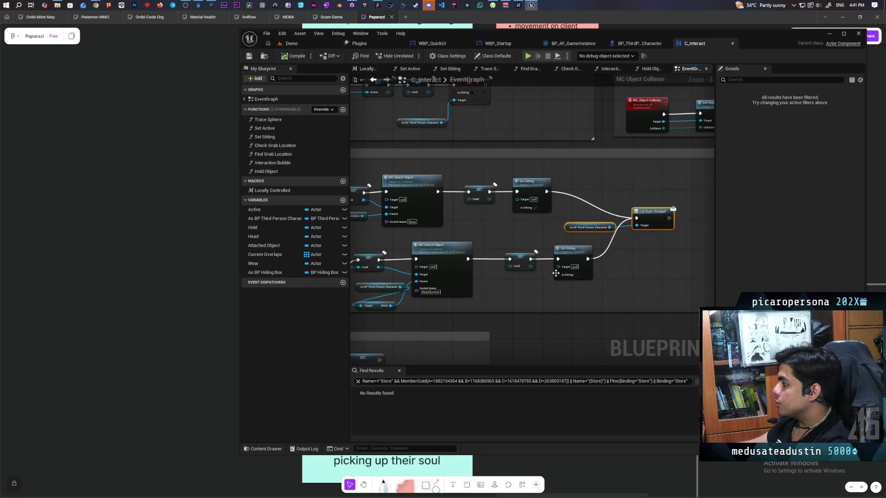
drag(274, 218, 620, 262)
click(647, 273)
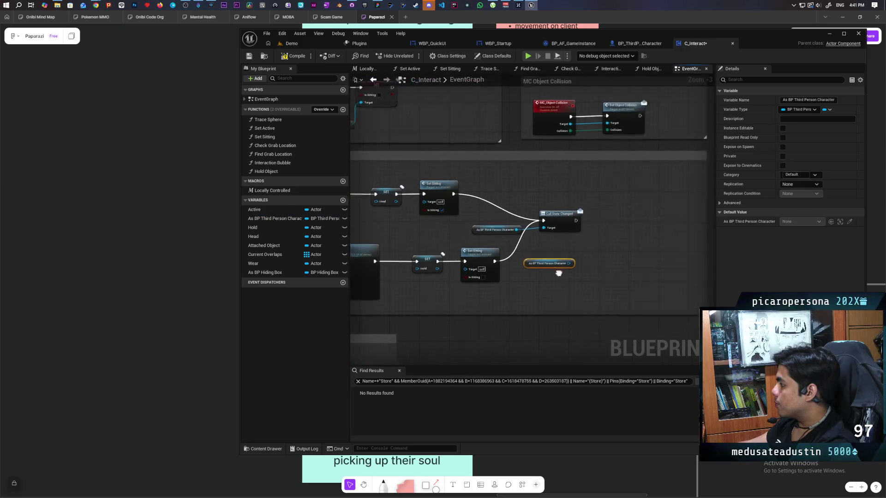
scroll(537, 284, up, 3)
drag(484, 264, 484, 286)
drag(546, 284, 561, 275)
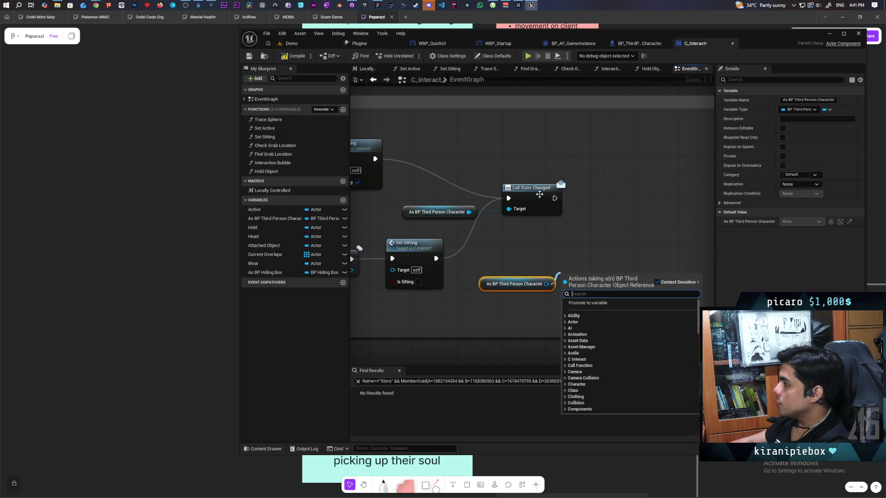
Add a Get Is Piggybacking node from the character reference and a Branch beside it.
click(639, 43)
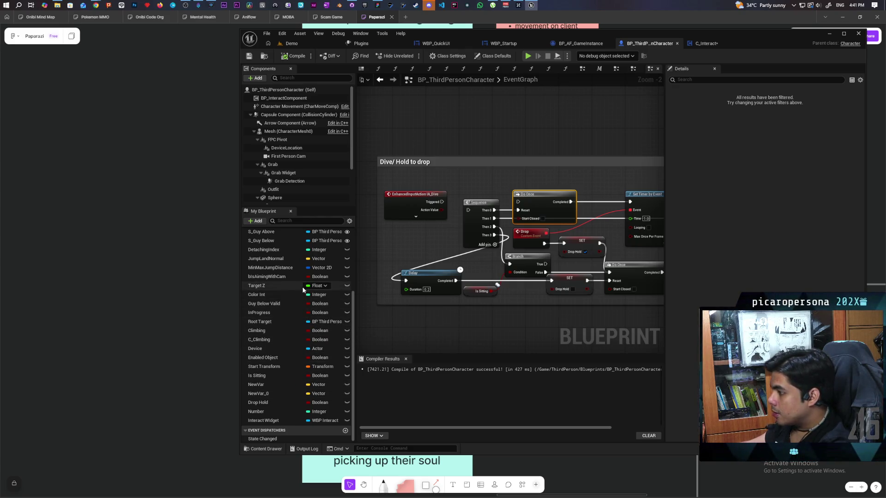
scroll(303, 288, up, 2)
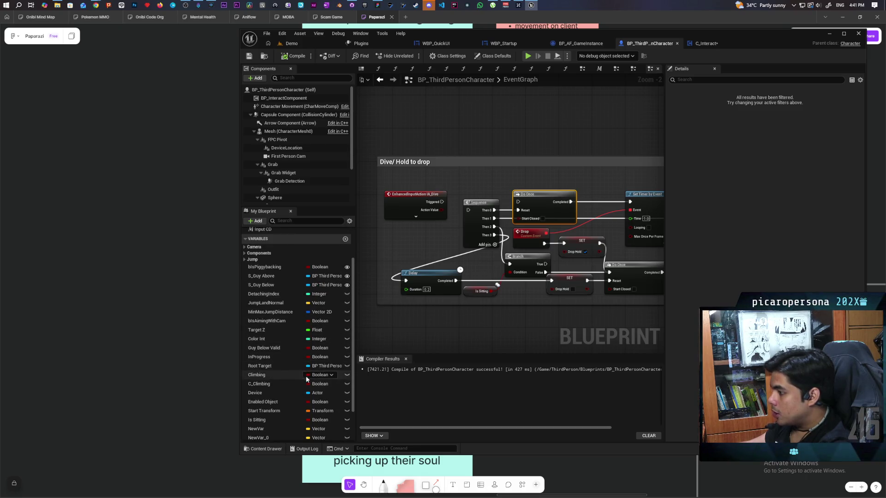
scroll(305, 372, down, 2)
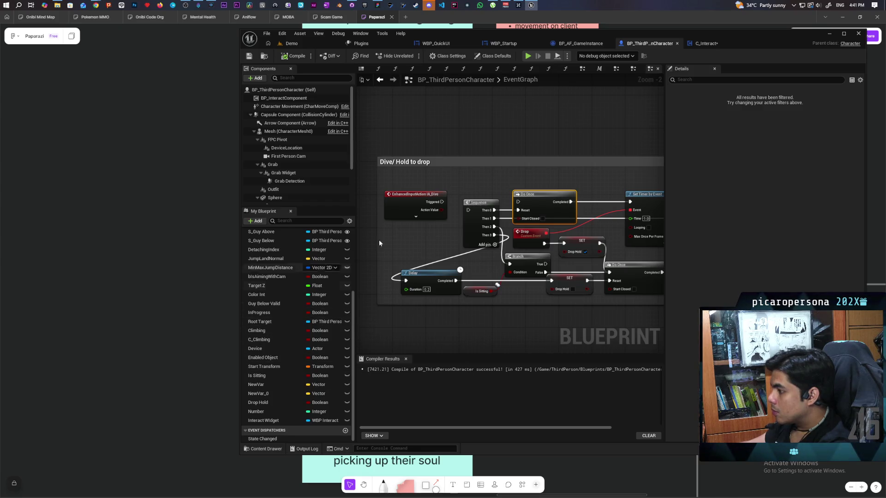
click(702, 43)
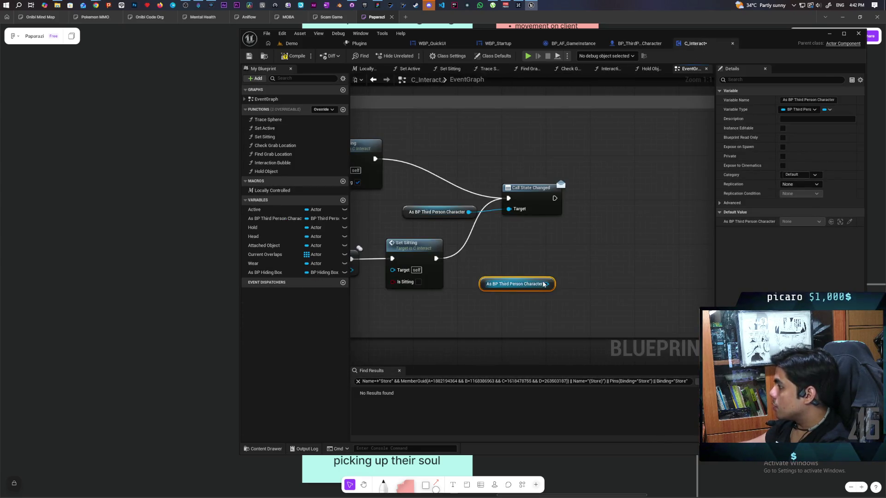
drag(552, 284, 563, 276)
text(piggy)
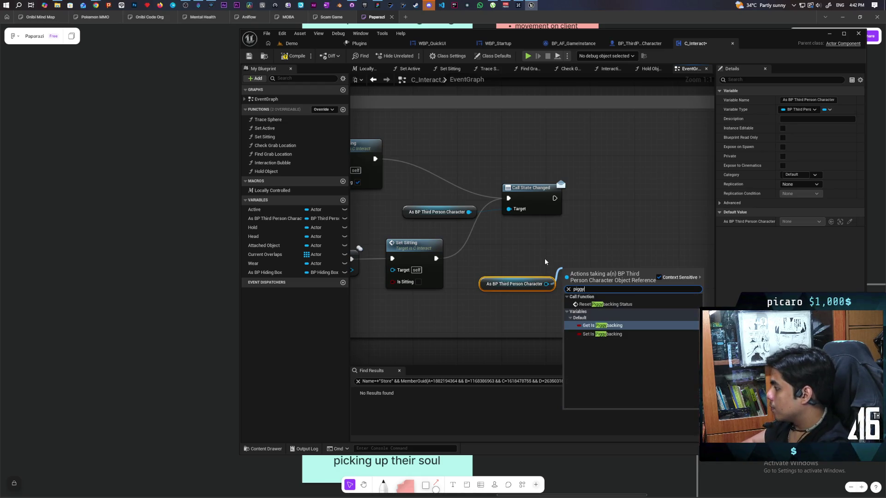
key(Return)
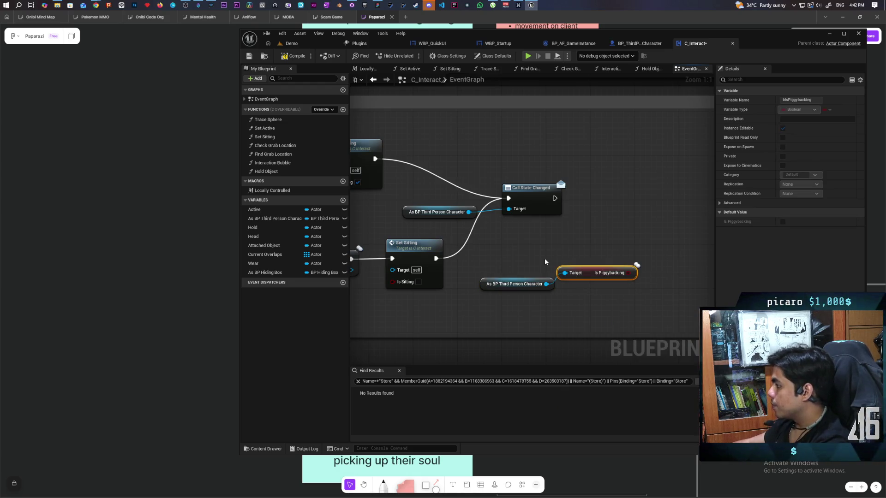
drag(584, 275, 517, 264)
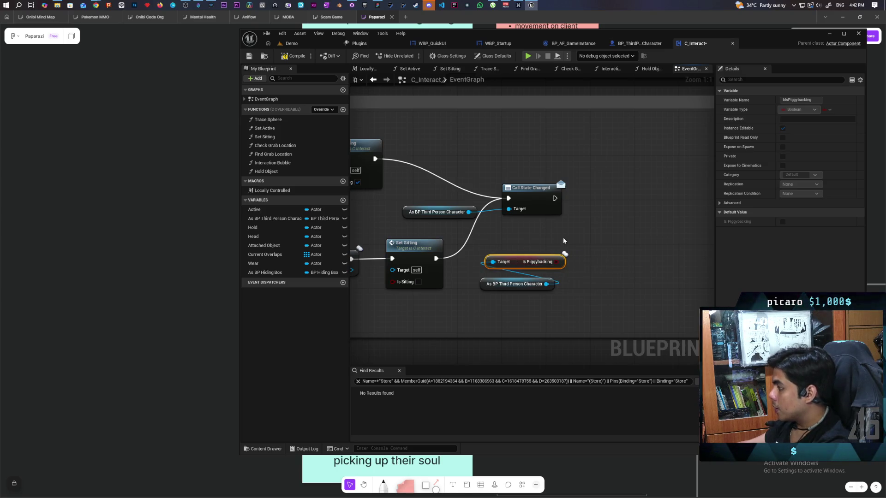
click(574, 231)
mouse_move(595, 242)
mouse_down()
mouse_move(557, 249)
mouse_move(596, 243)
mouse_up()
mouse_move(480, 295)
mouse_down()
mouse_move(605, 246)
mouse_move(584, 288)
mouse_up()
click(620, 297)
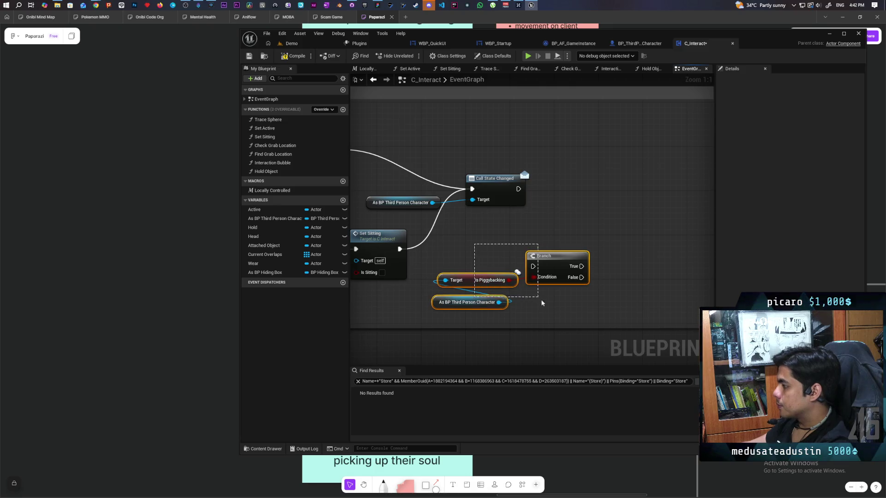
Add a Get Root Target getter on the character and line it up with the other getter.
drag(498, 303, 567, 308)
text(get root)
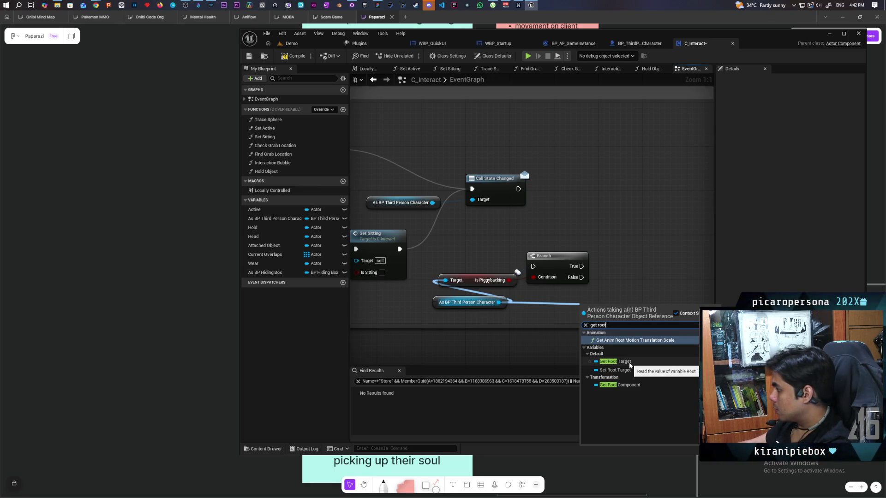
click(628, 362)
drag(607, 308, 577, 306)
drag(646, 294, 505, 317)
click(632, 43)
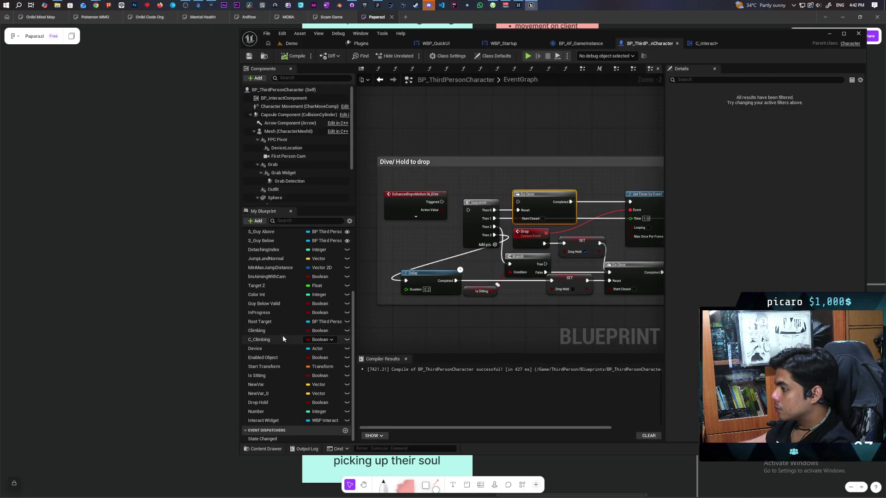
Review Root Target's references, rename it to S Root Target and compile BP_ThirdPersonCharacter.
right_click(264, 323)
mouse_move(300, 348)
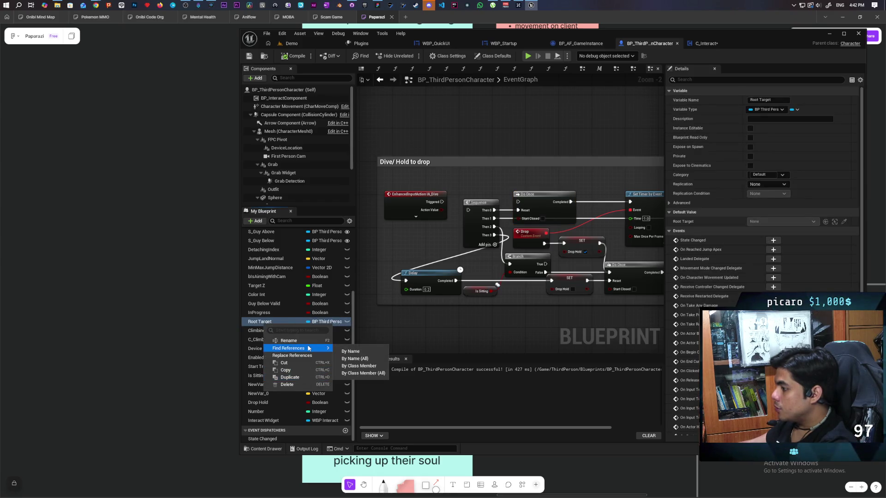
click(352, 366)
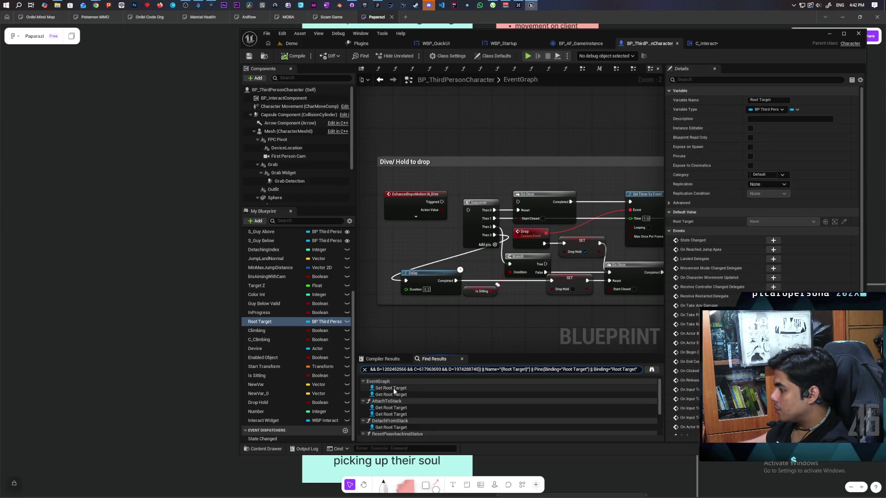
click(392, 388)
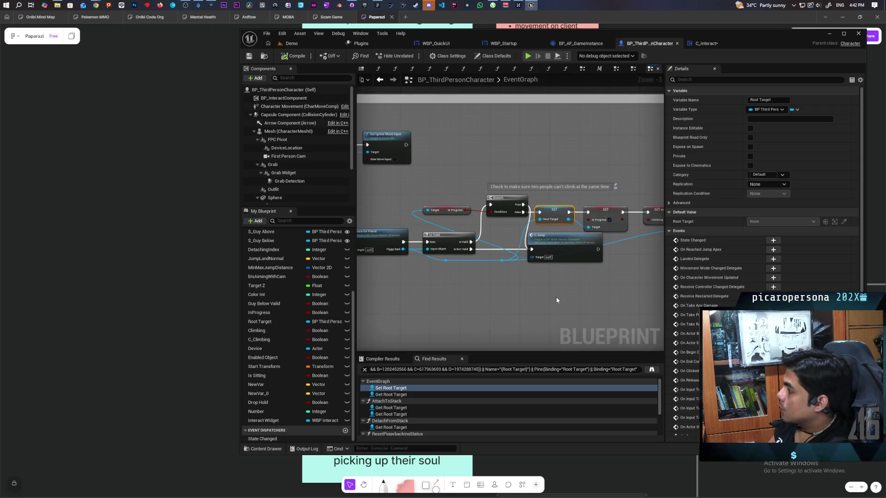
mouse_move(556, 297)
mouse_down()
mouse_move(514, 299)
mouse_move(542, 307)
mouse_up()
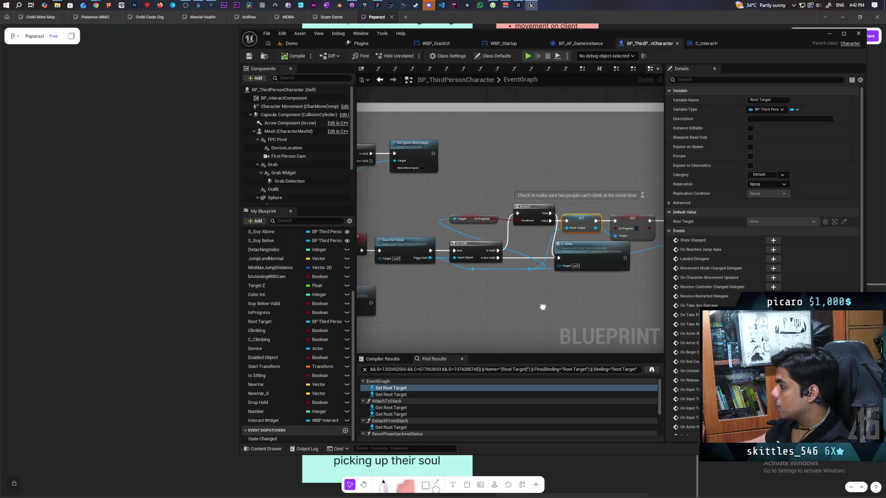
mouse_move(467, 276)
mouse_down()
mouse_move(522, 303)
mouse_move(390, 292)
mouse_move(519, 302)
mouse_move(445, 292)
mouse_up()
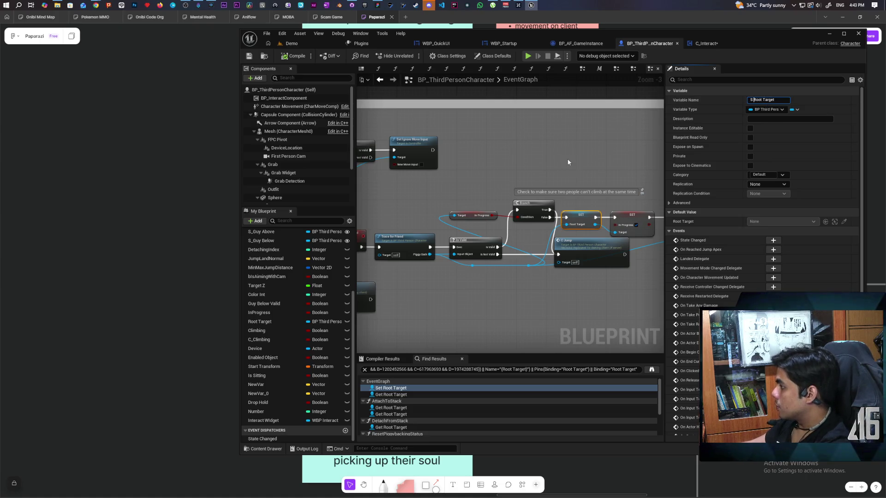
key(Return)
key(F7)
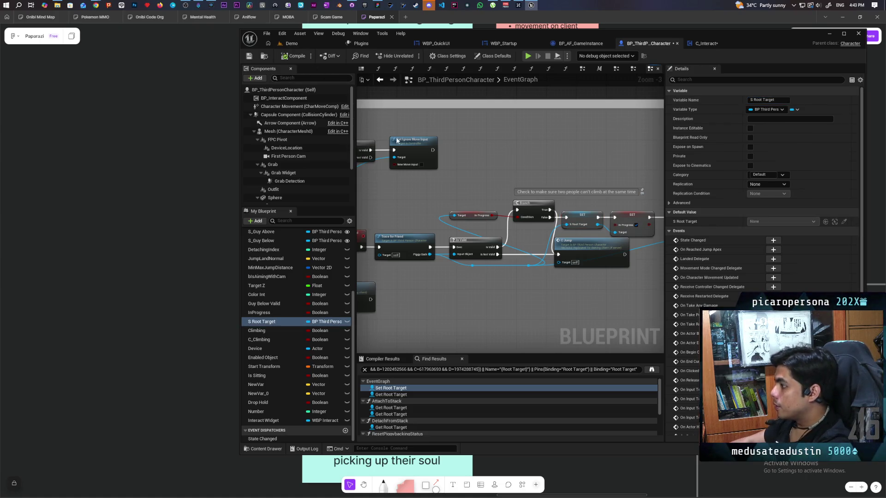
click(702, 43)
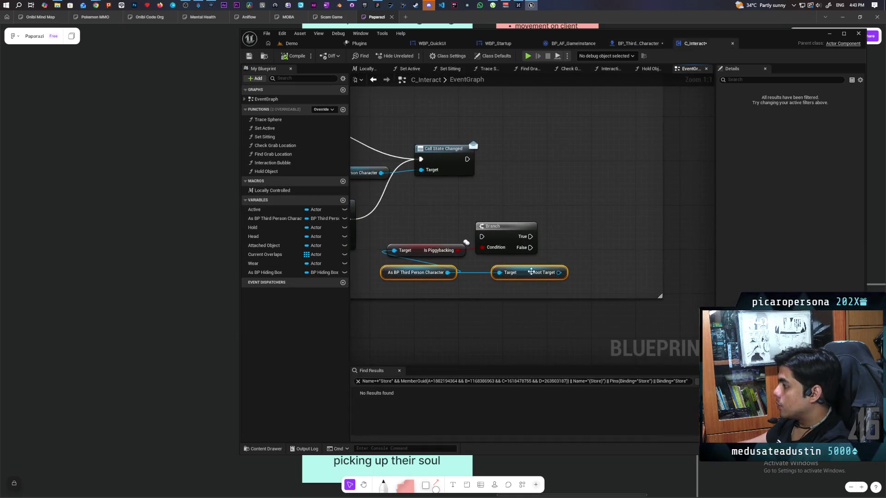
Add an Is Valid check on S Root Target and a Call State Changed node targeting it.
key(ctrl+v)
mouse_move(559, 273)
mouse_down()
mouse_move(590, 258)
mouse_move(573, 227)
mouse_move(662, 276)
mouse_up()
mouse_move(533, 239)
mouse_down()
mouse_move(538, 246)
mouse_move(412, 227)
mouse_up()
drag(509, 276, 561, 277)
text(c)
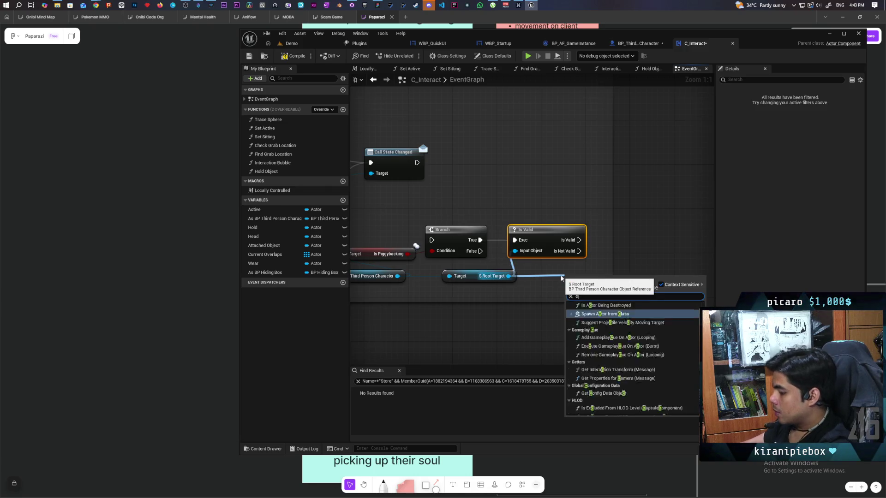
text(all stat)
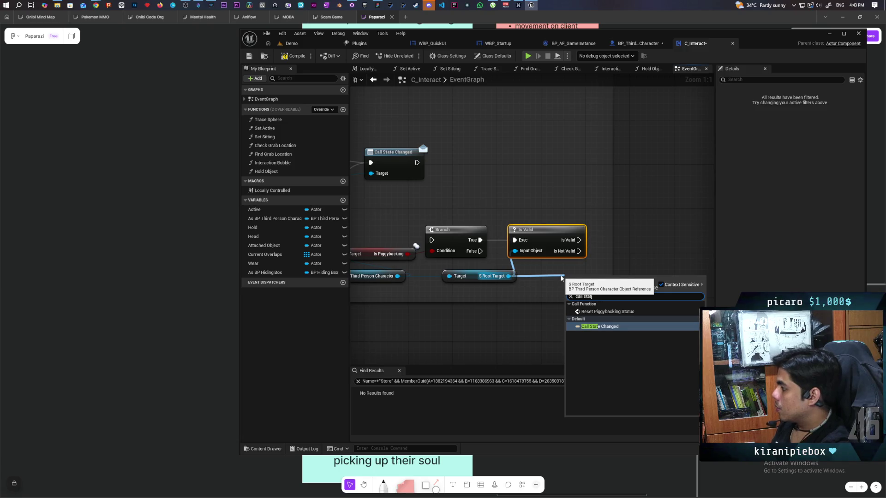
click(585, 325)
Arrange the Branch, Is Valid and Call State Changed nodes and wire Call State Changed into the Branch.
drag(595, 280, 634, 236)
drag(528, 300, 592, 302)
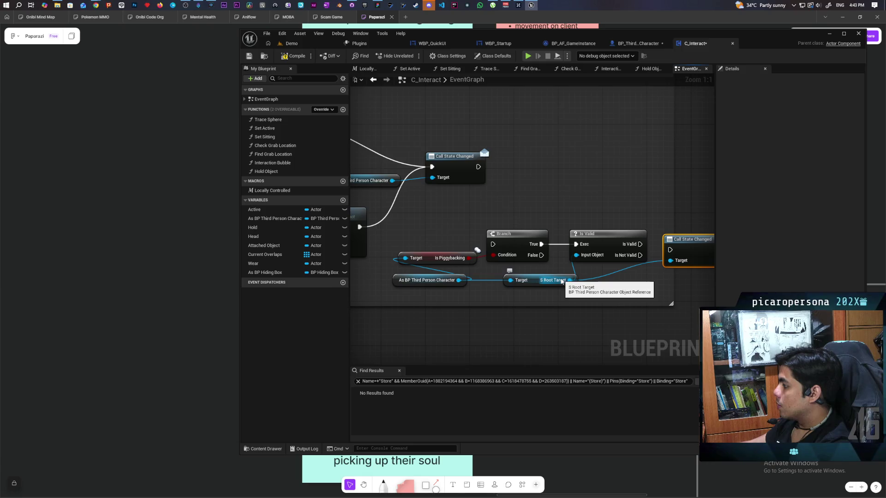
drag(529, 256, 393, 252)
mouse_move(559, 234)
mouse_down()
mouse_move(556, 226)
mouse_move(526, 237)
mouse_move(536, 237)
mouse_up()
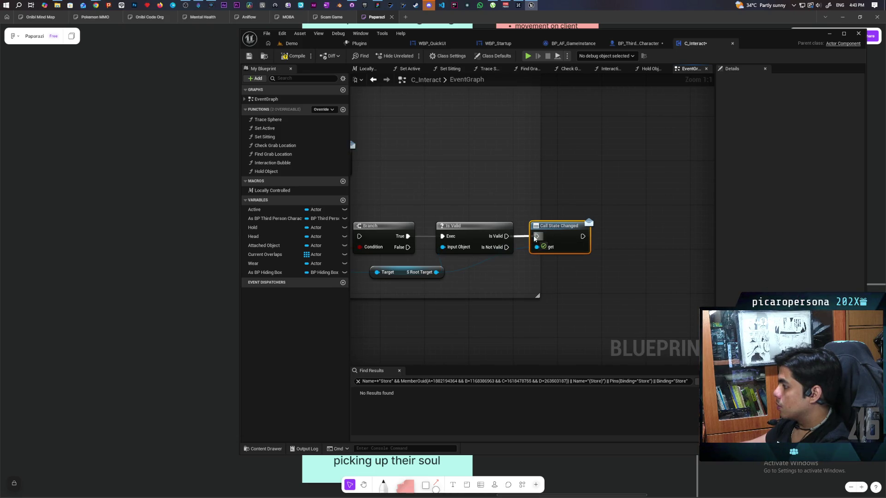
scroll(517, 277, down, 2)
drag(429, 227, 619, 289)
mouse_move(489, 248)
mouse_down()
mouse_move(551, 198)
mouse_move(531, 210)
mouse_up()
drag(462, 191, 513, 212)
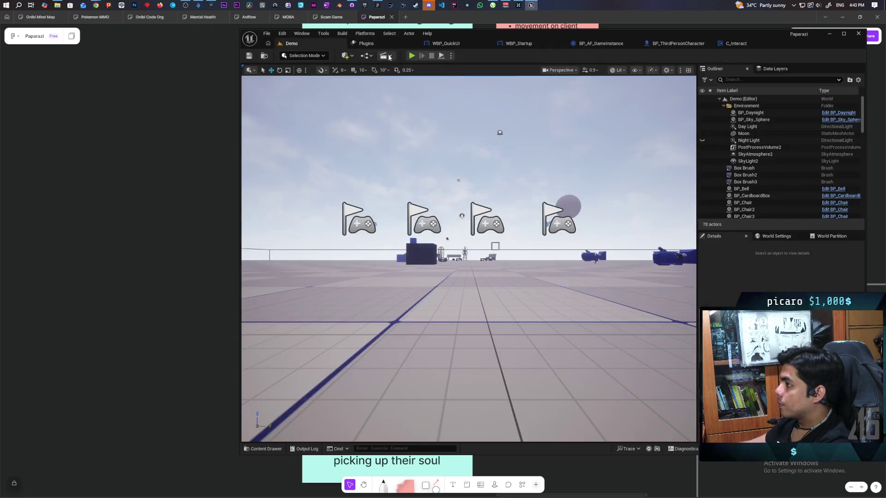
Run another four-player test, walking onto the white platform and applying a disguise, then stop it.
click(411, 56)
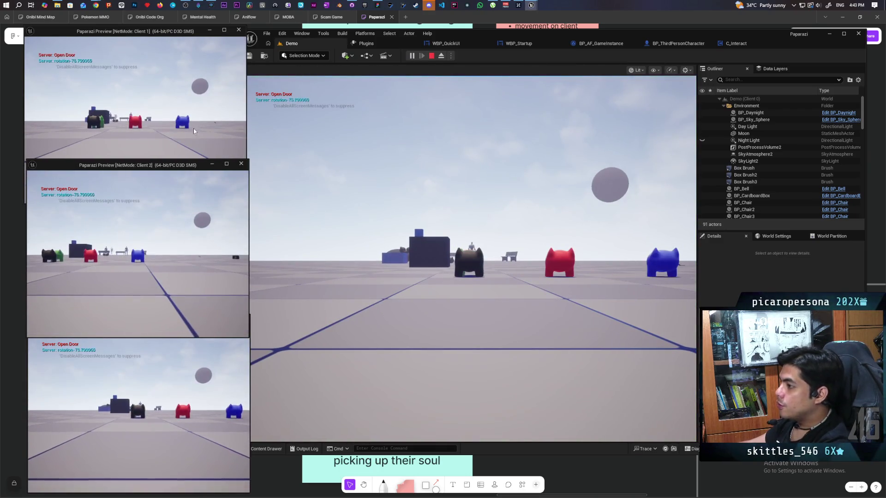
click(358, 225)
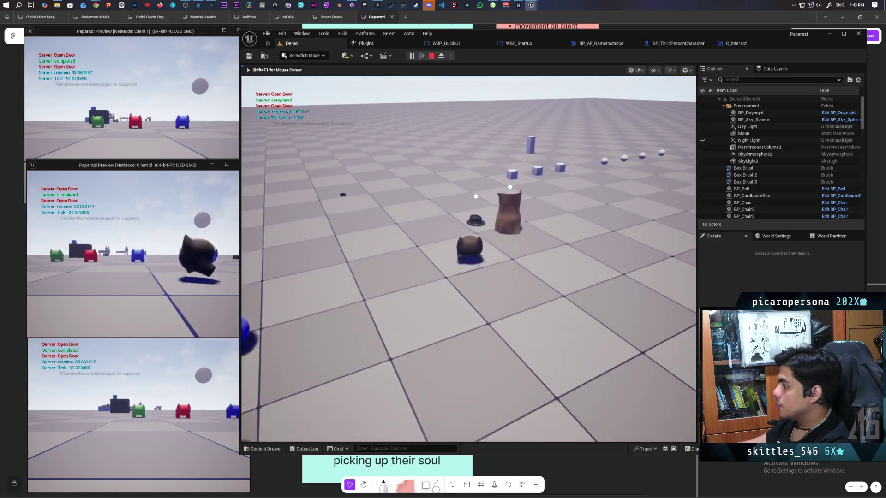
key(w)
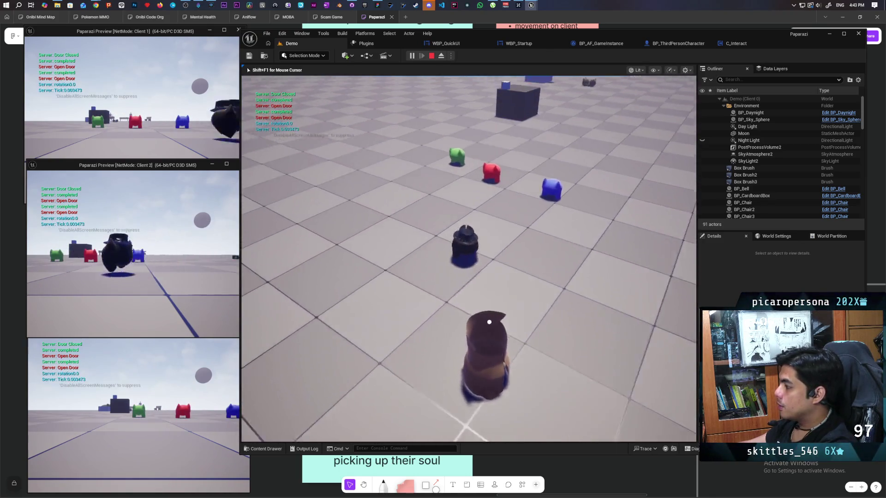
key(alt+Tab)
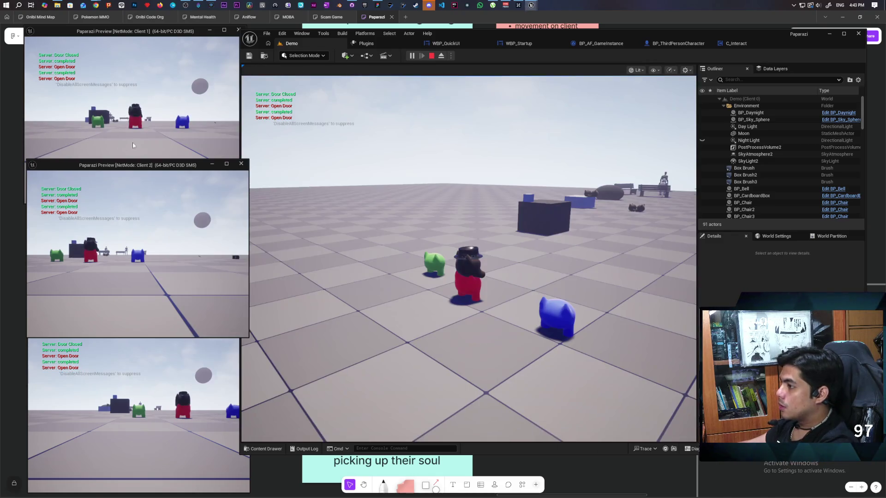
key(w)
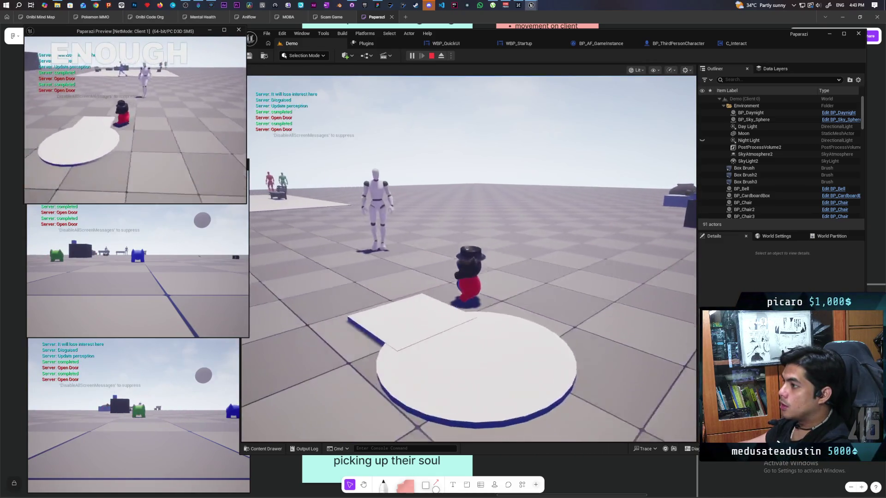
key(w)
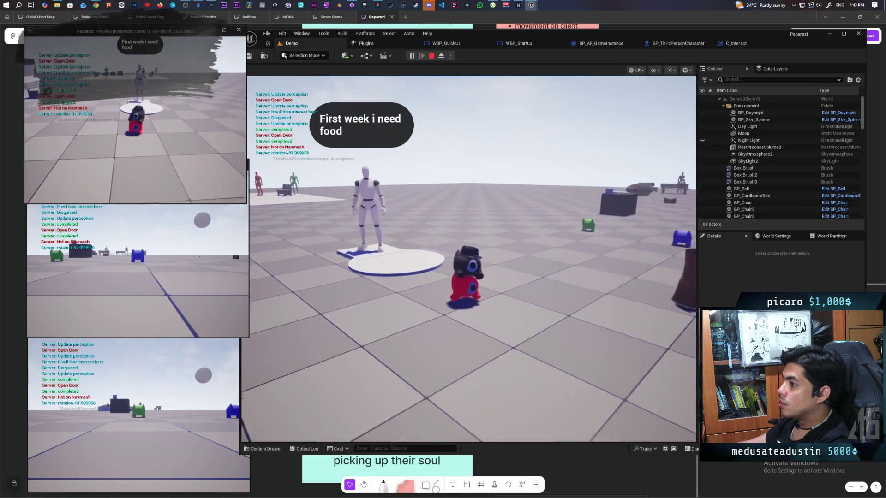
key(w)
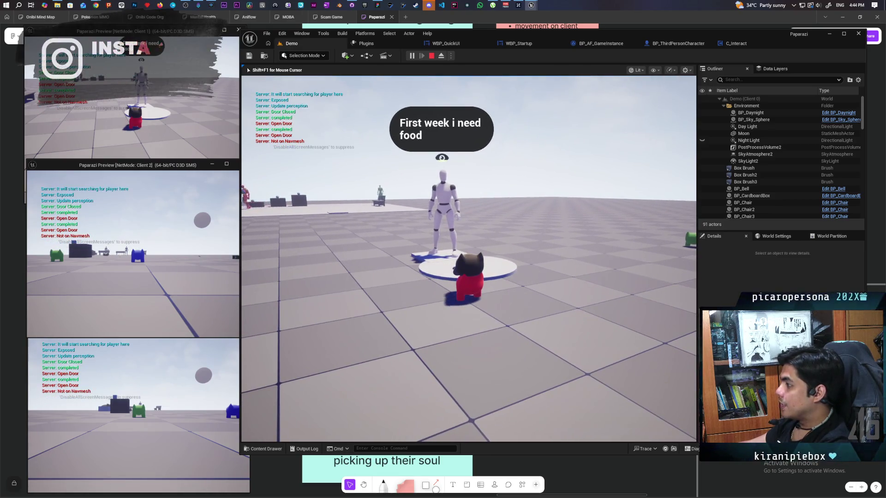
key(e)
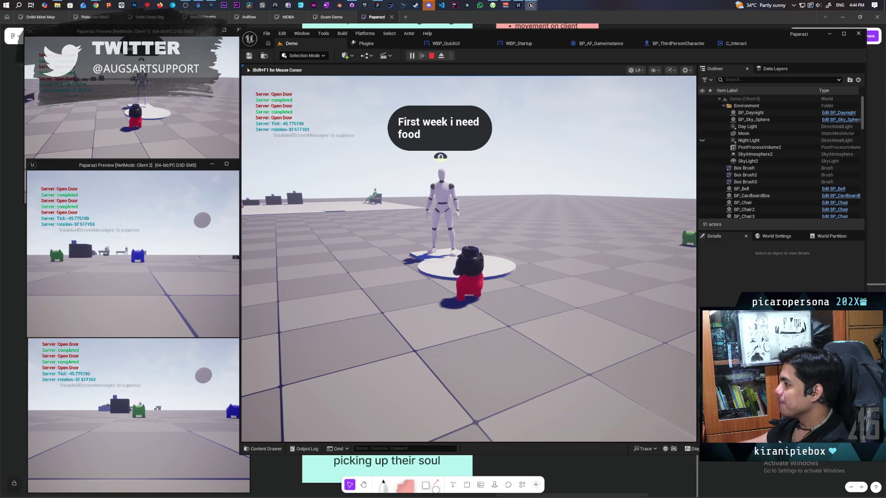
key(Escape)
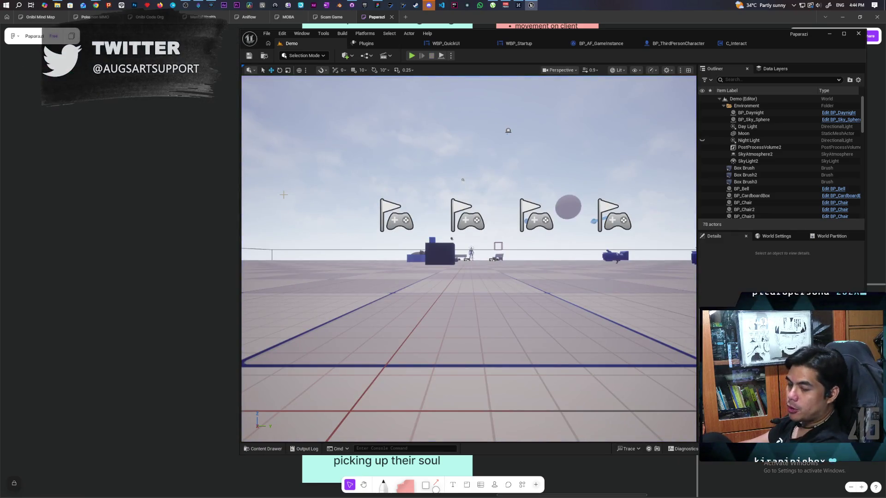
click(352, 5)
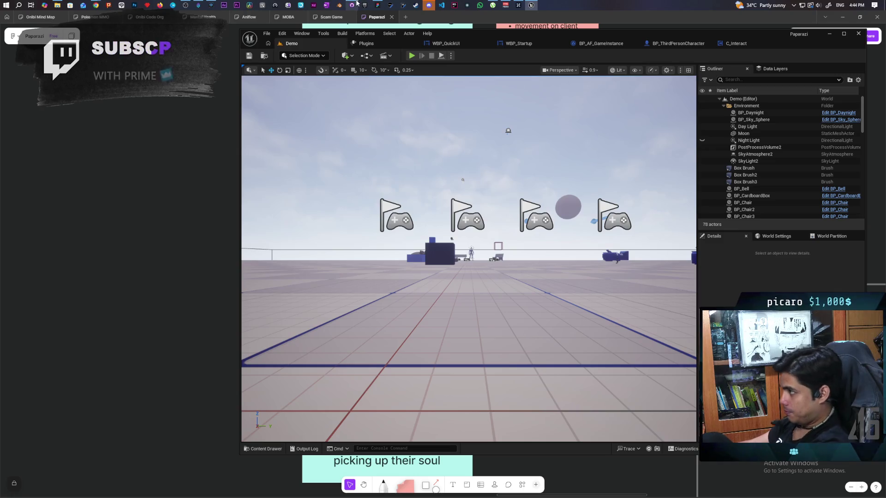
Enter 'fixed change detected on stack' as the commit summary, then return to C_Interact in Unreal.
text(fixed)
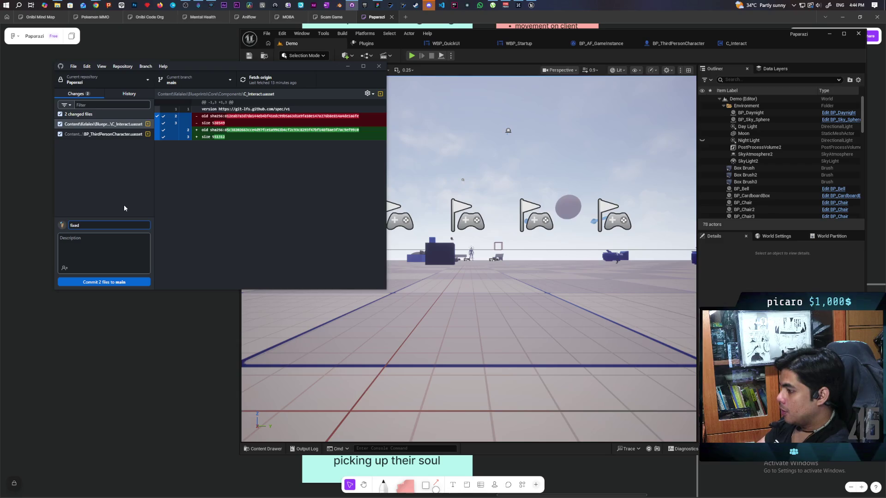
text(change c)
text(detected)
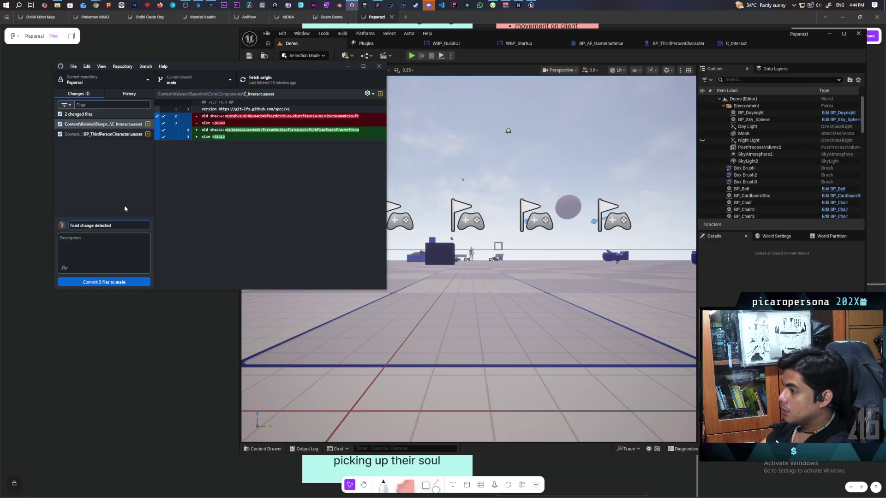
text(on stack)
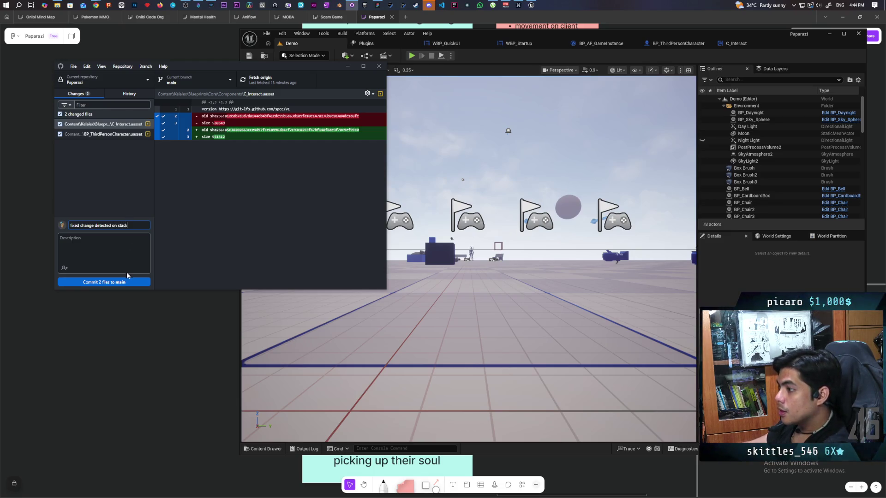
click(736, 45)
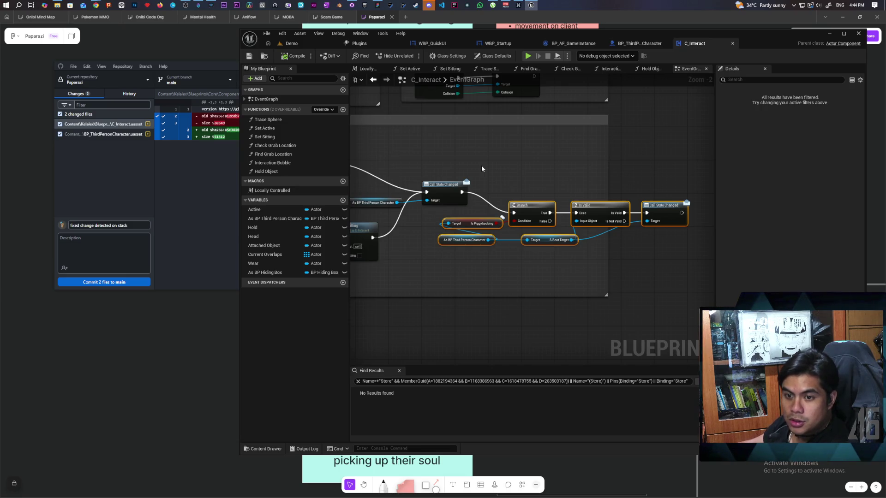
Browse the current graph's Interact, Replication Functions and MC node groups.
scroll(508, 176, down, 2)
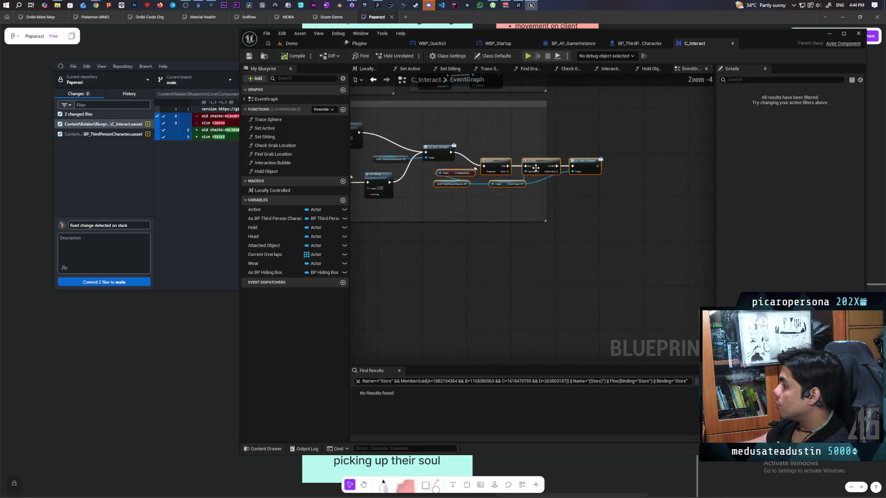
scroll(508, 300, down, 6)
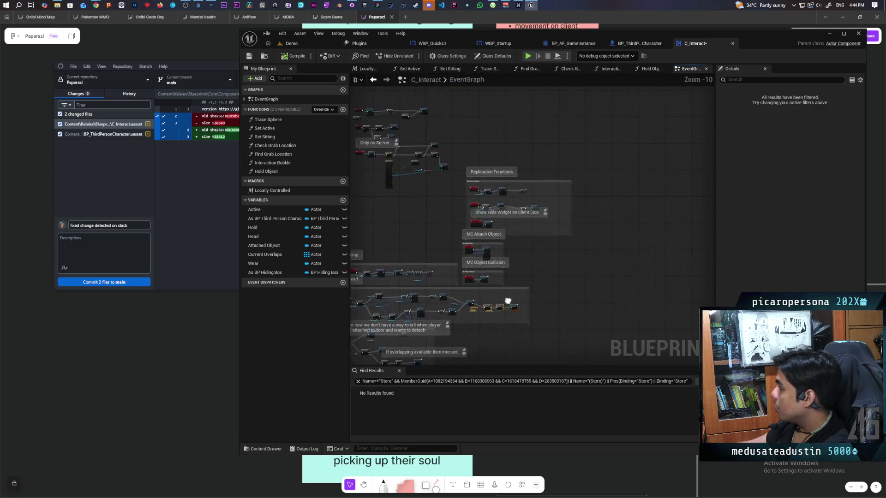
mouse_move(573, 320)
mouse_down()
mouse_move(590, 271)
mouse_move(573, 169)
mouse_up()
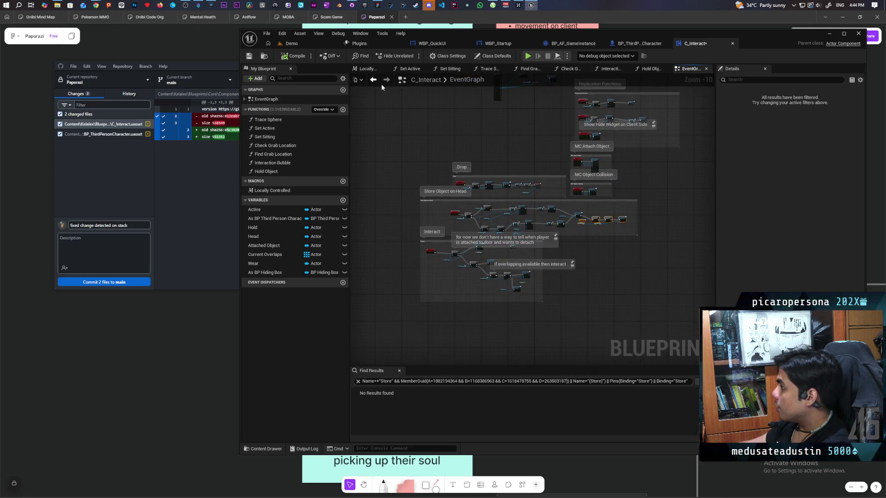
click(369, 82)
scroll(526, 154, down, 6)
scroll(503, 237, up, 3)
drag(503, 237, 372, 249)
scroll(488, 226, down, 4)
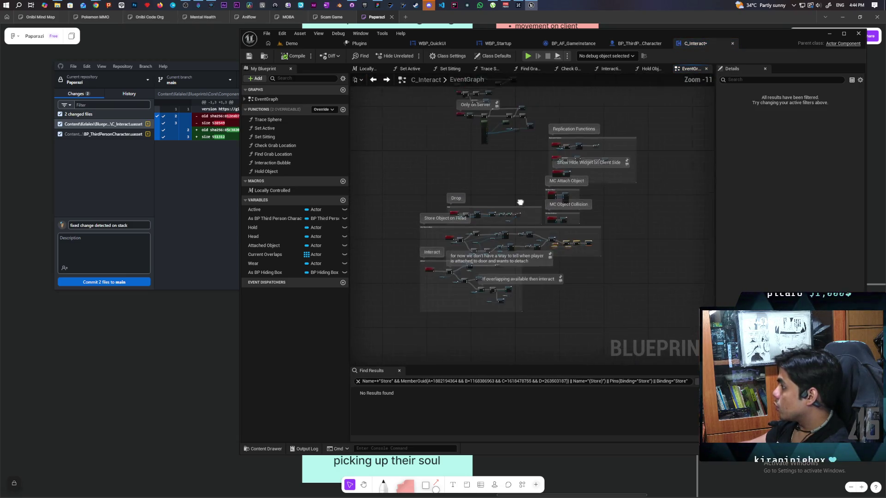
In BP_ThirdPersonCharacter's event graph, locate the Interact Branch and Using Device nodes.
click(637, 44)
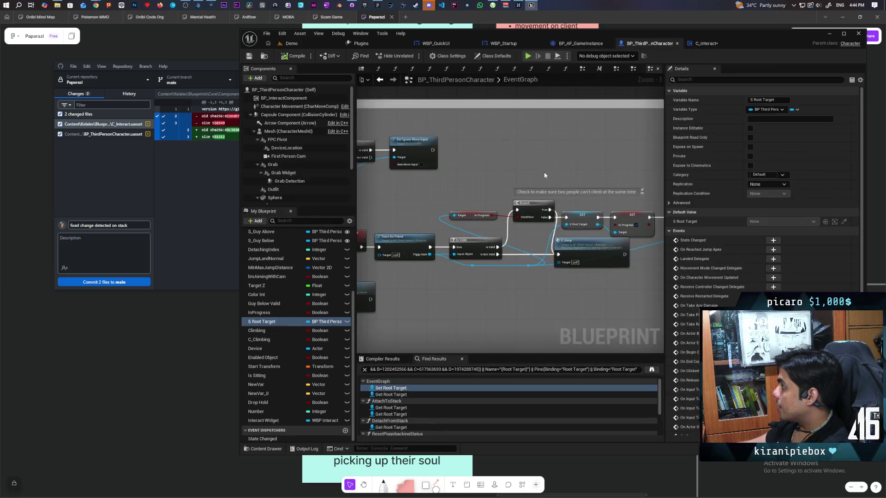
mouse_move(524, 176)
mouse_down()
mouse_move(462, 167)
mouse_move(403, 312)
mouse_up()
scroll(498, 245, up, 5)
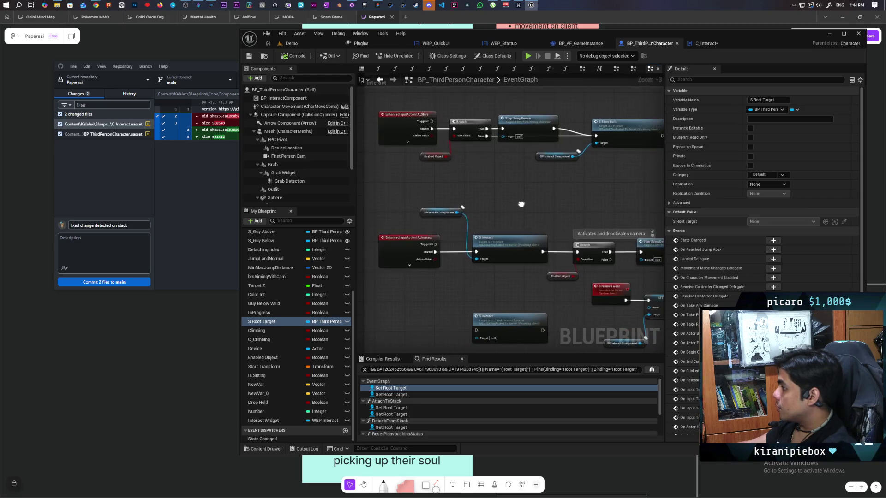
scroll(480, 236, down, 7)
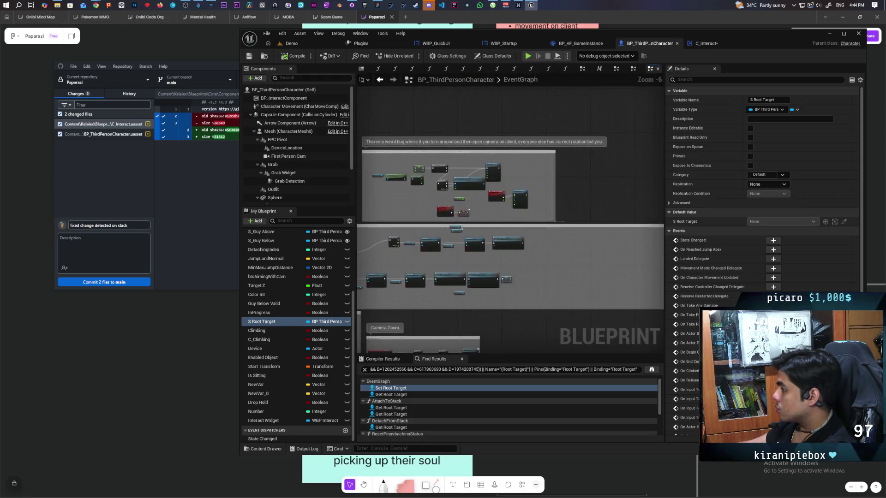
drag(430, 252, 530, 203)
scroll(495, 204, up, 8)
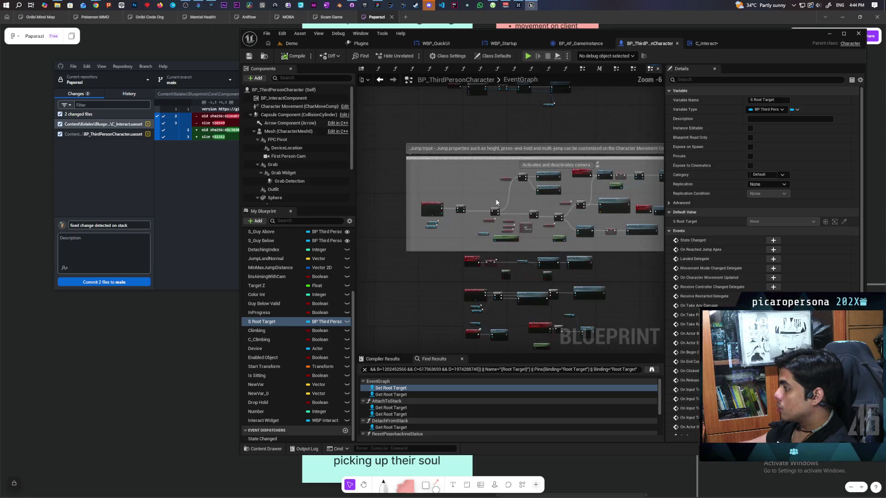
scroll(483, 223, up, 1)
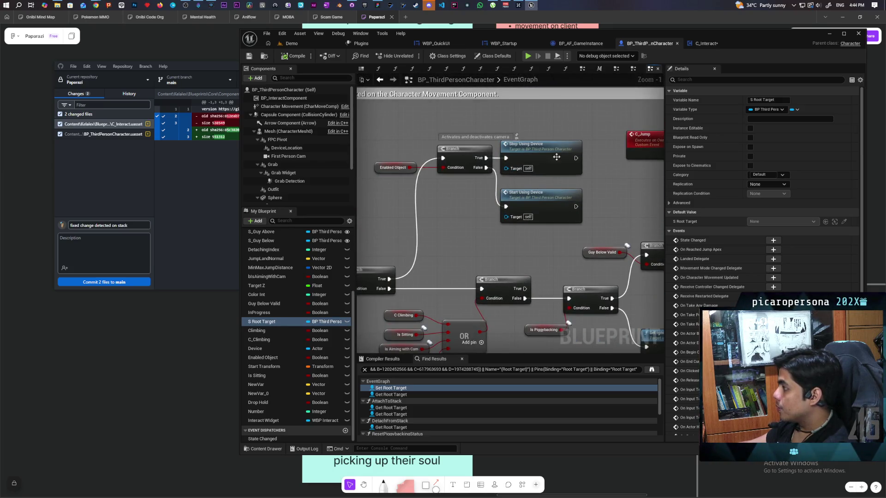
Jump through Start Using Device to the S Wear Outfit event and its MC Wear Outfit nodes.
double_click(539, 202)
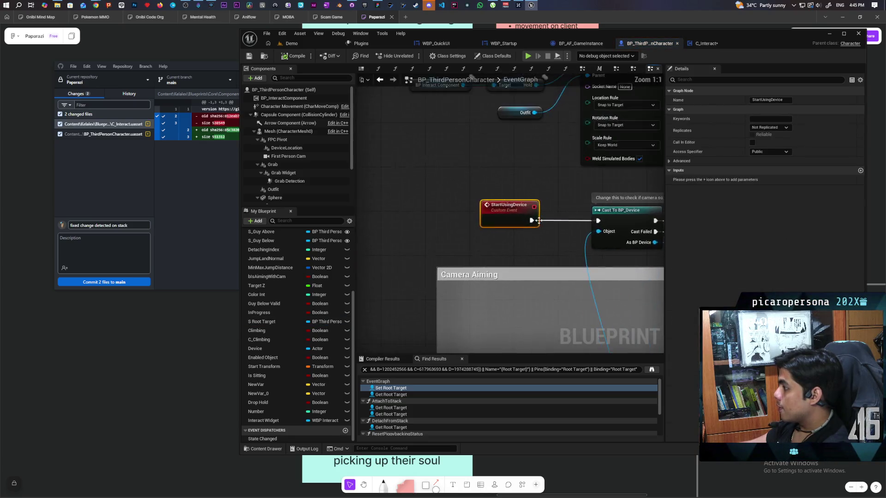
mouse_move(577, 208)
mouse_down()
mouse_move(414, 155)
mouse_move(491, 194)
mouse_up()
scroll(492, 193, down, 3)
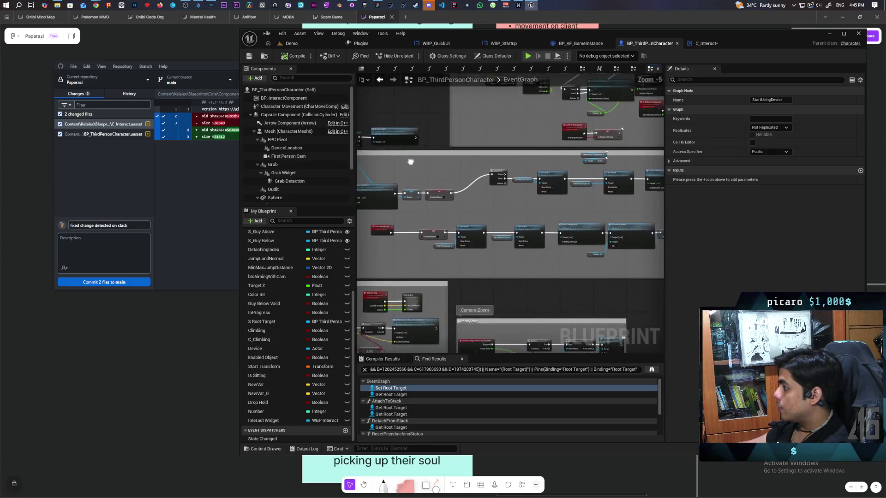
double_click(497, 189)
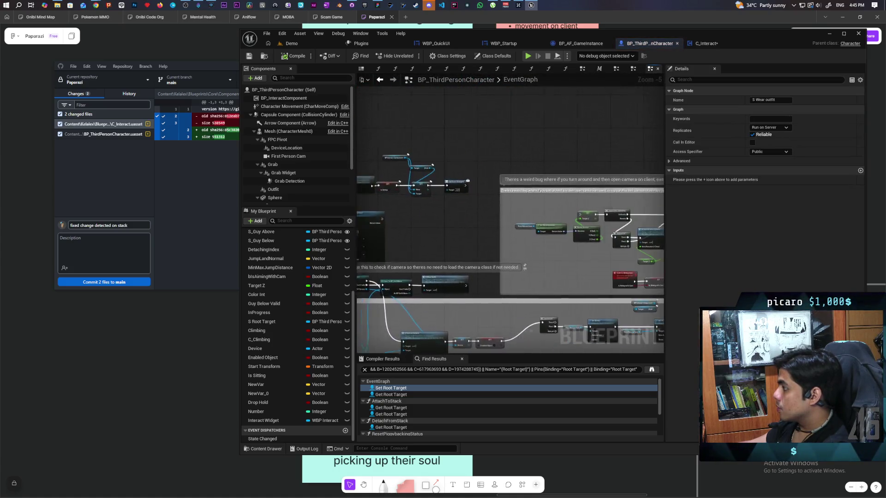
drag(436, 191, 610, 228)
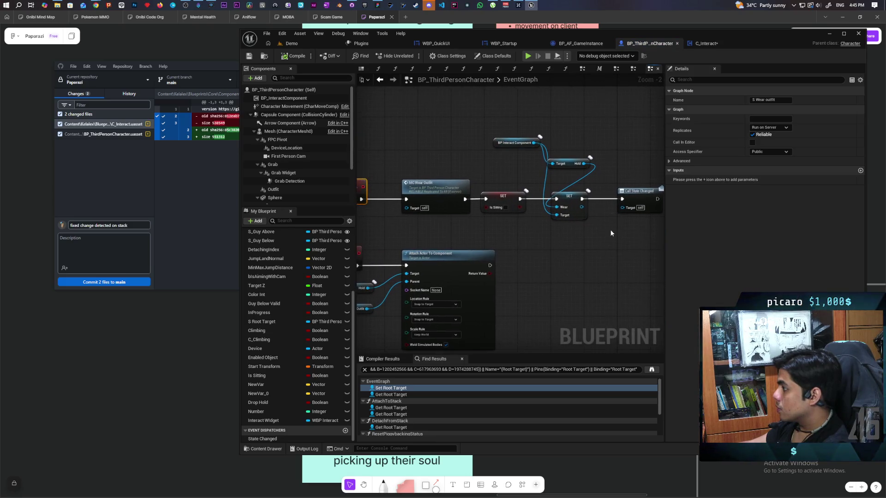
Select the upper Wear Outfit node chain and move it up and left.
scroll(539, 241, down, 1)
drag(361, 138, 630, 226)
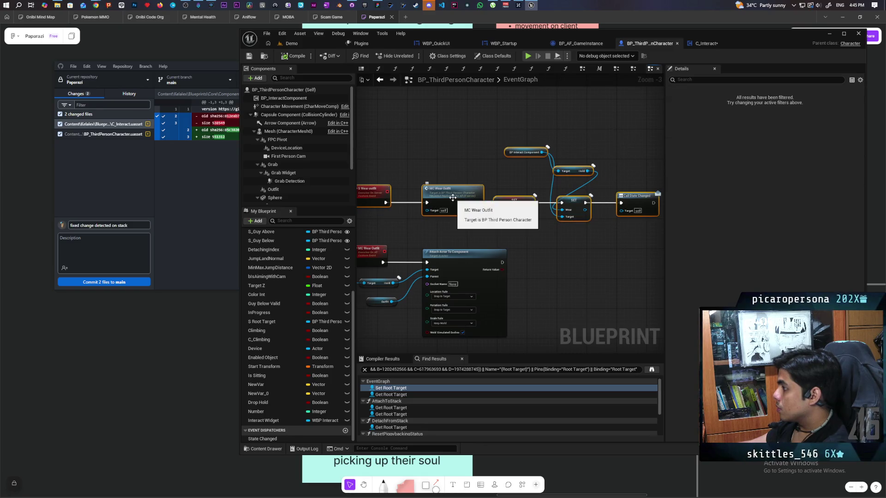
mouse_move(455, 193)
mouse_down()
mouse_move(431, 123)
mouse_move(441, 117)
mouse_up()
mouse_move(427, 179)
mouse_down()
mouse_move(467, 230)
mouse_move(447, 211)
mouse_up()
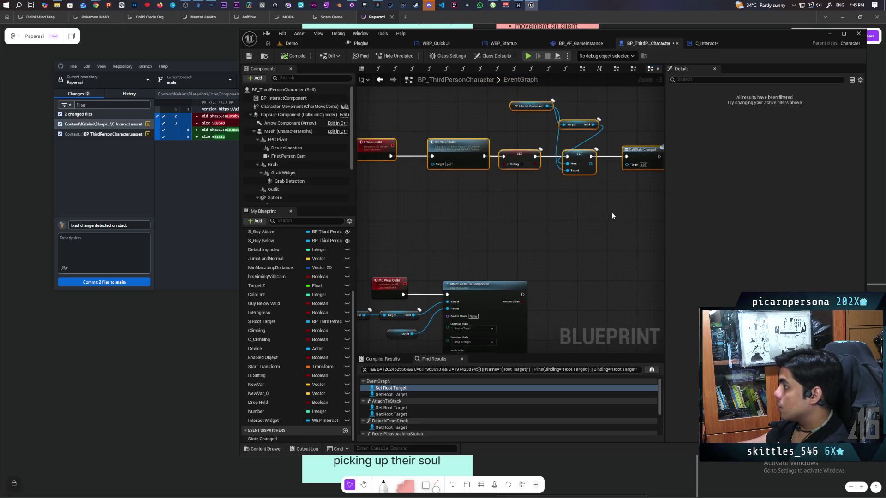
Check the lower comment groups and the C_Interact graph, then return to BP_ThirdPersonCharacter.
scroll(519, 171, down, 4)
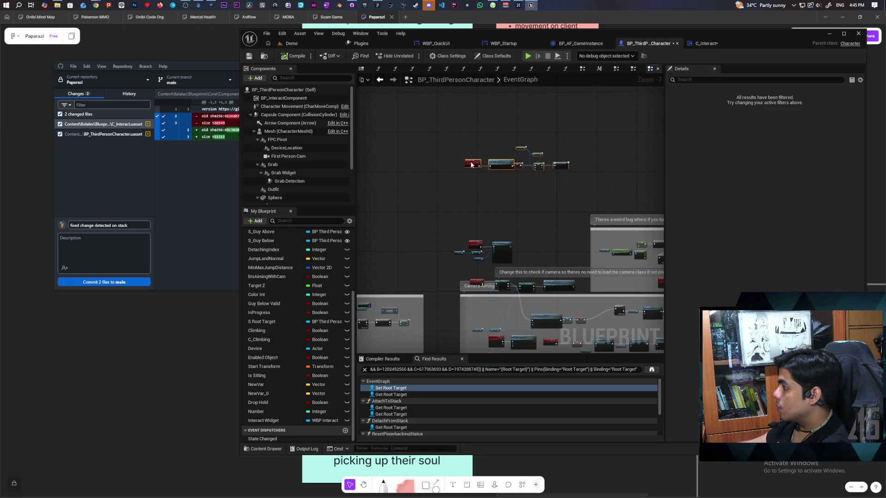
mouse_move(518, 228)
mouse_down()
mouse_move(518, 194)
mouse_move(502, 164)
mouse_move(572, 222)
mouse_move(575, 245)
mouse_up()
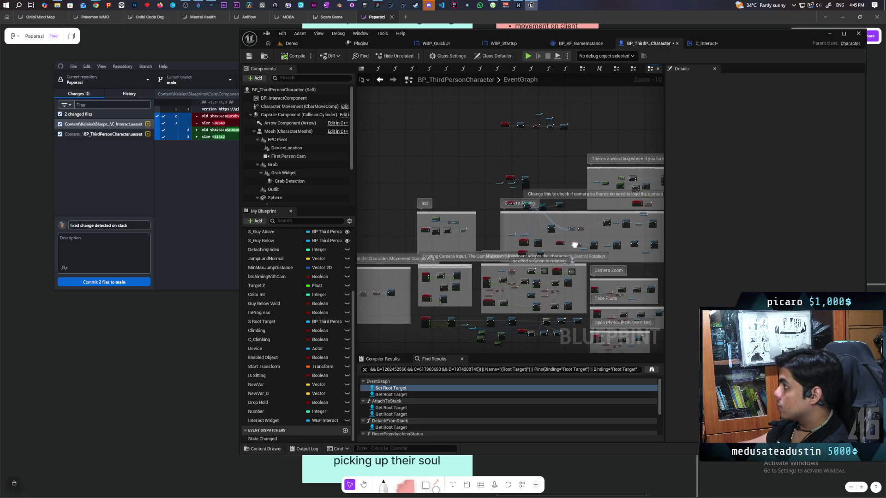
scroll(502, 209, up, 3)
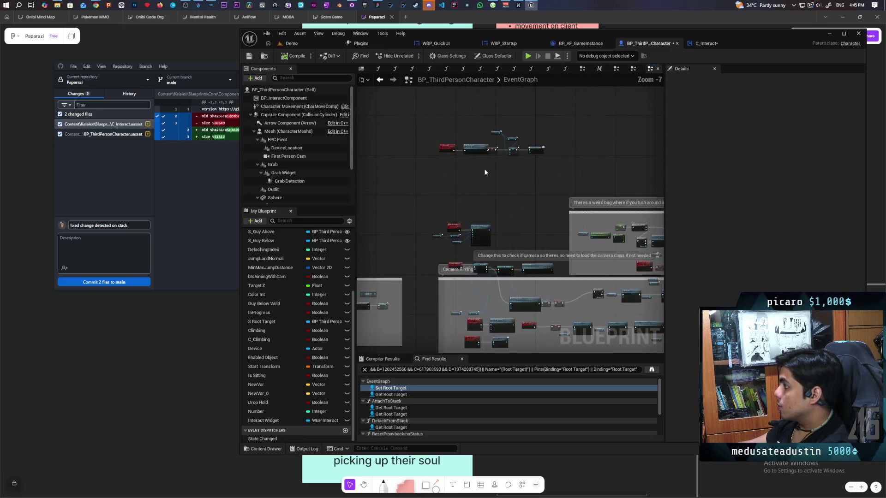
scroll(485, 172, up, 2)
click(706, 43)
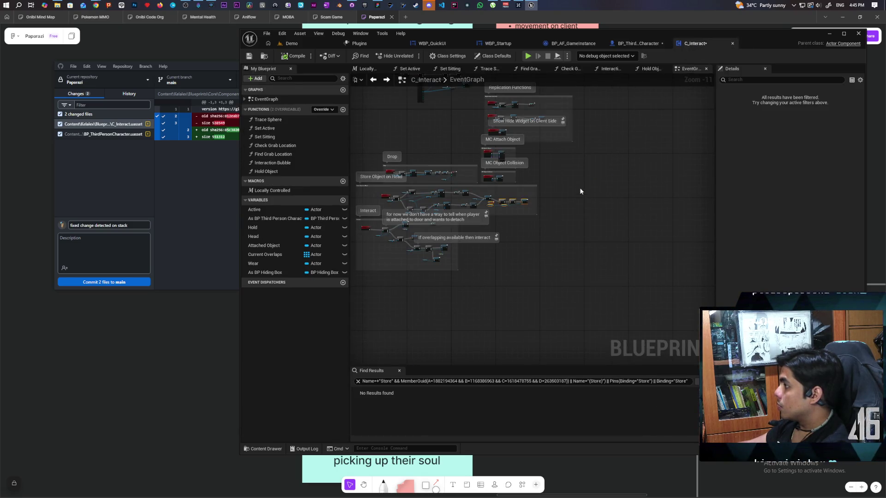
scroll(520, 196, up, 8)
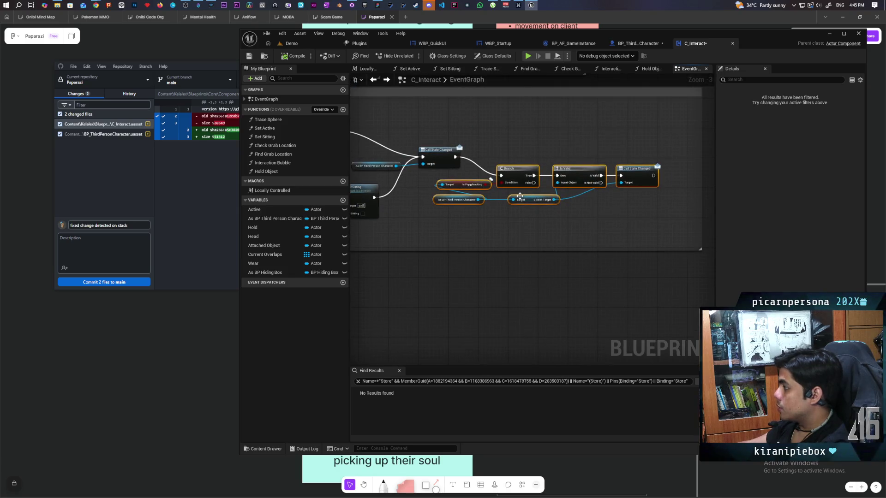
click(646, 43)
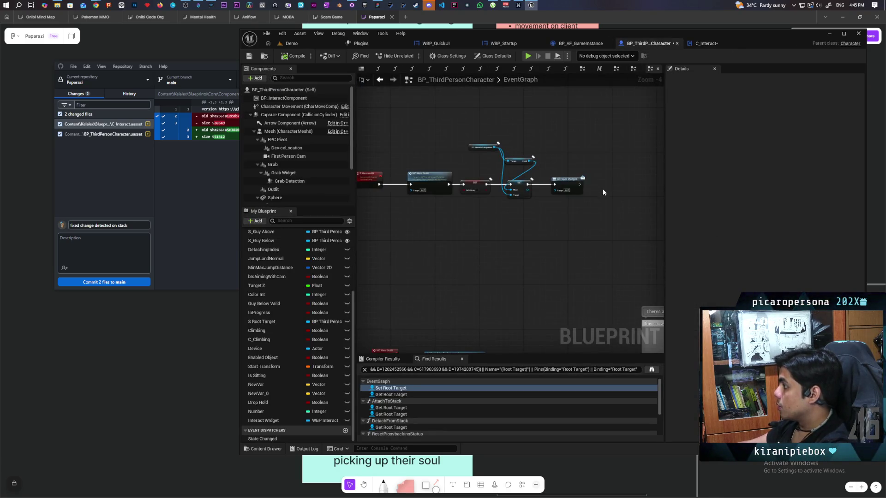
scroll(502, 172, up, 1)
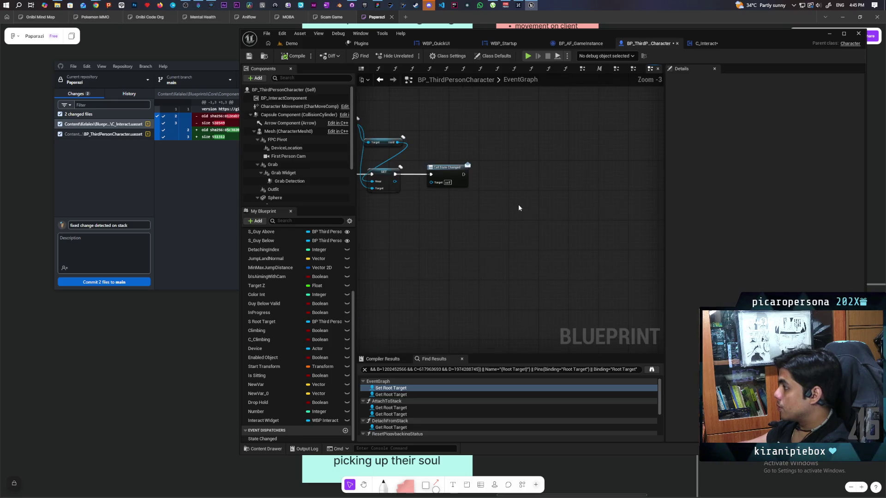
Paste the Branch/Is Valid/State Changed chain without its cast node, wired after State Changed, and compile.
key(ctrl+v)
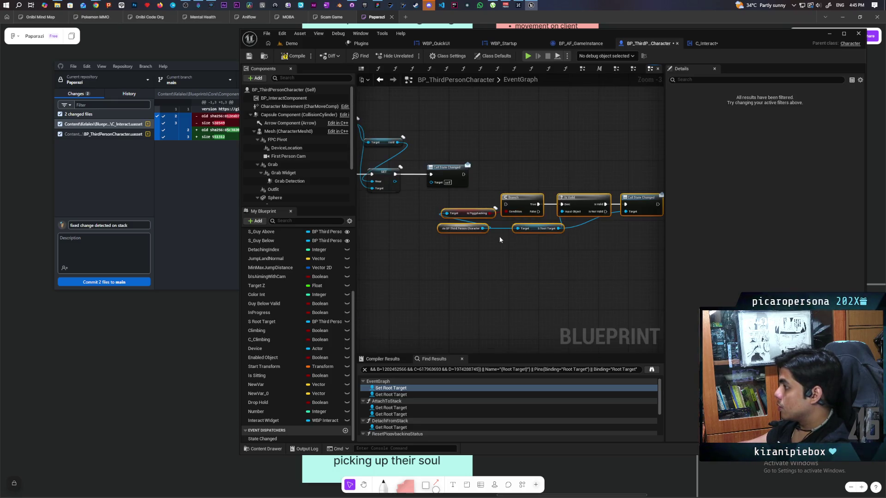
scroll(475, 237, up, 1)
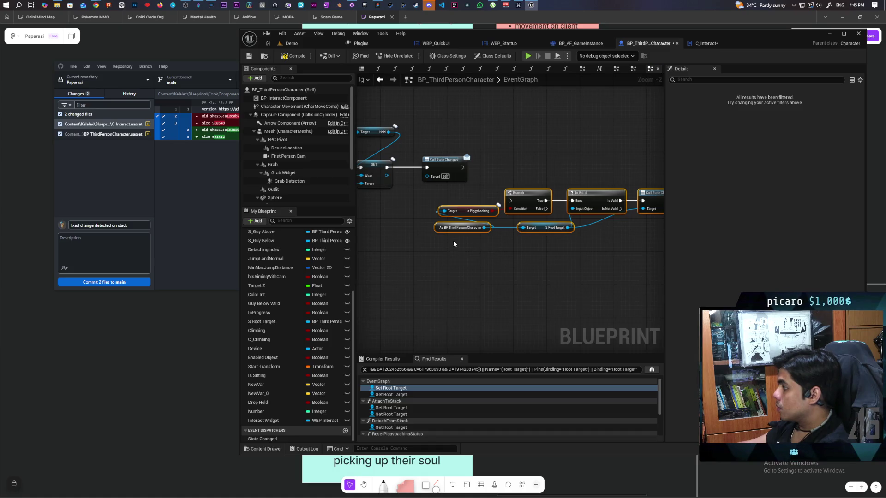
click(457, 229)
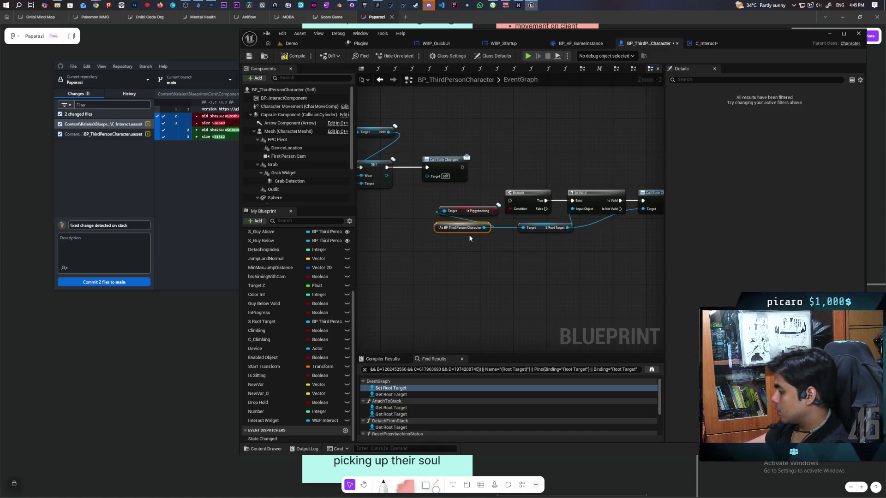
key(Delete)
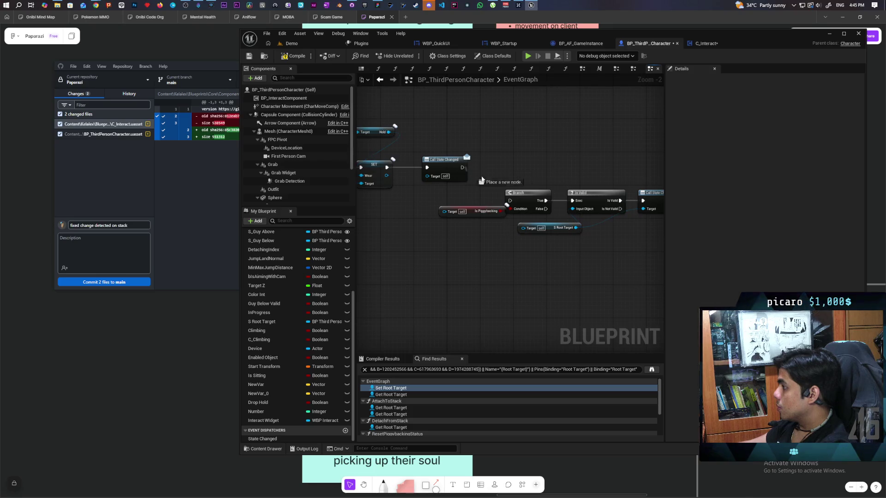
drag(508, 201, 510, 201)
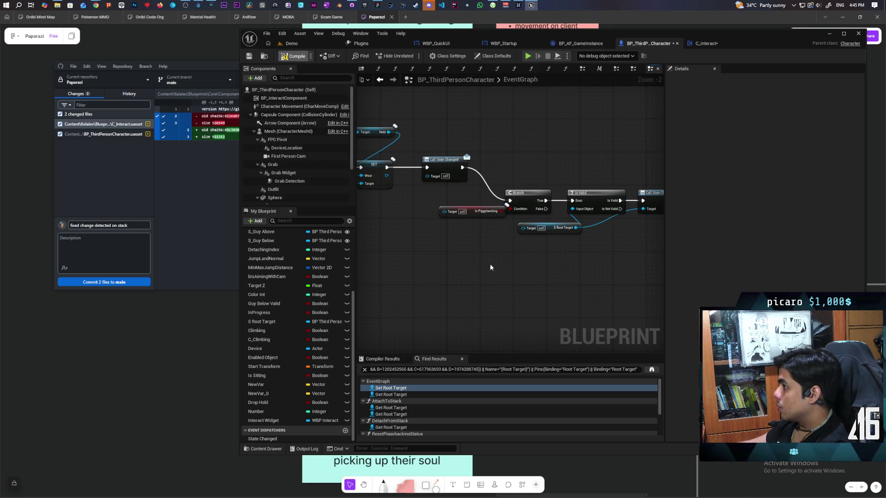
key(F7)
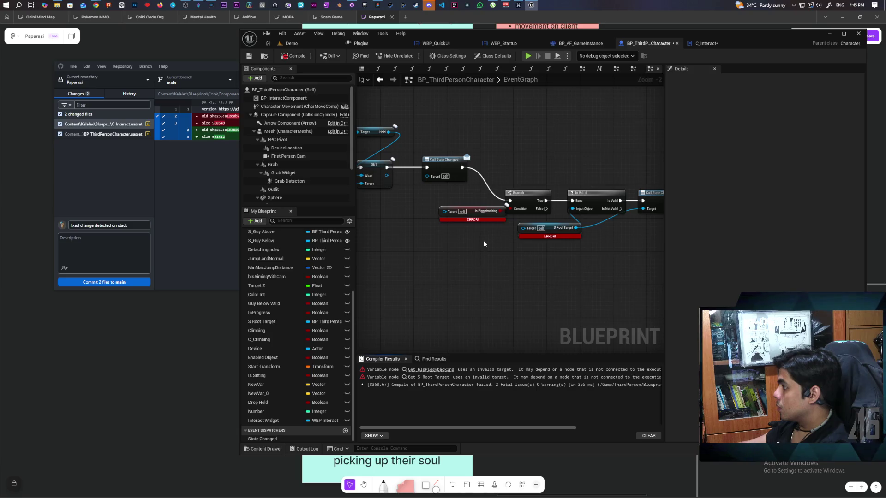
Replace the broken Is Piggybacking getter with a new one feeding the Branch condition.
right_click(448, 245)
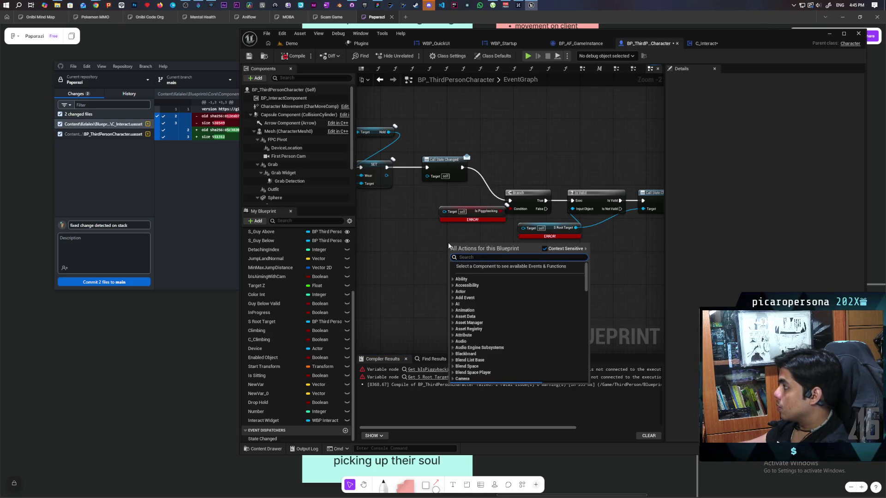
text(is piggy)
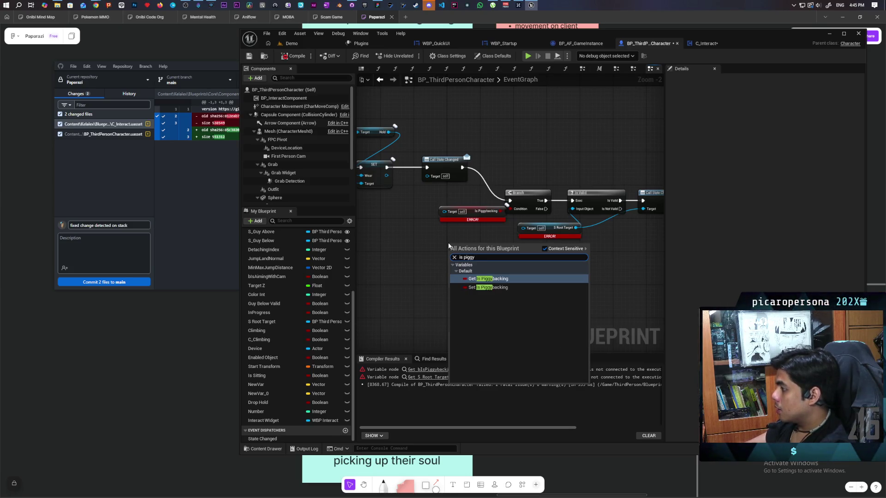
key(Return)
drag(483, 238, 510, 209)
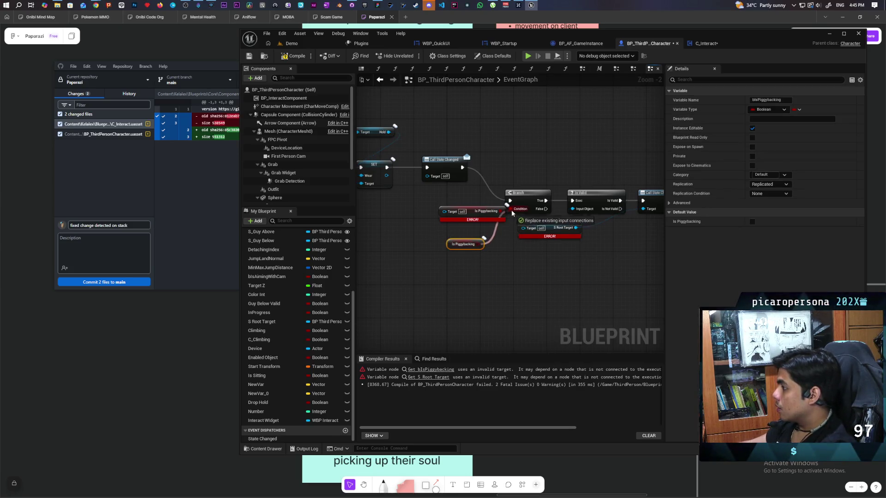
click(464, 220)
key(Delete)
mouse_move(484, 238)
mouse_down()
mouse_move(499, 250)
mouse_move(459, 213)
mouse_up()
drag(450, 245, 450, 212)
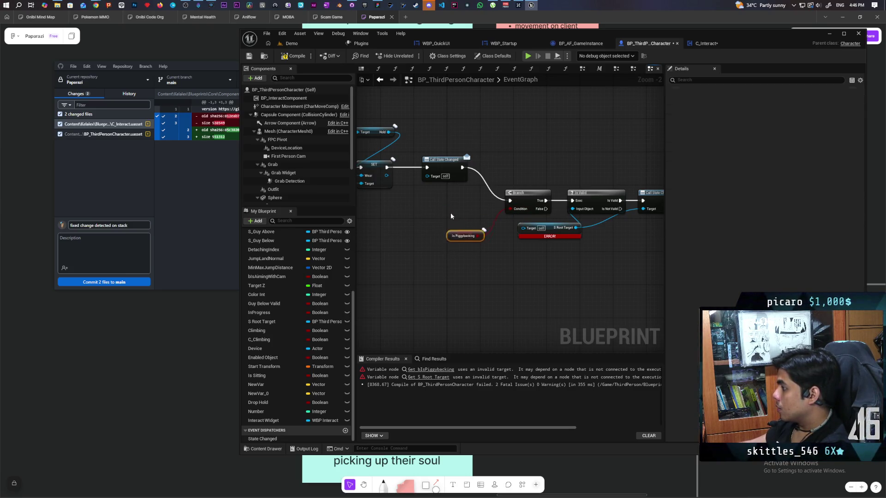
Replace the erroring S Root Target node with a new getter carrying its links.
right_click(534, 265)
text(s root targ)
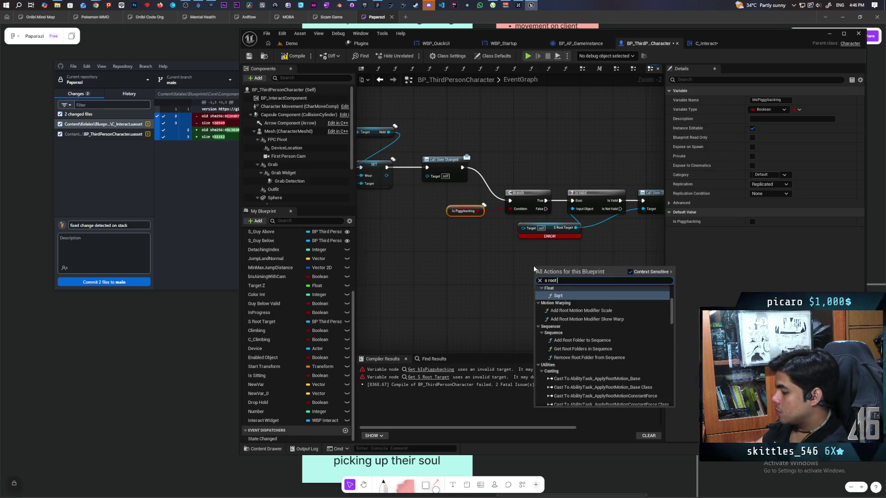
key(Return)
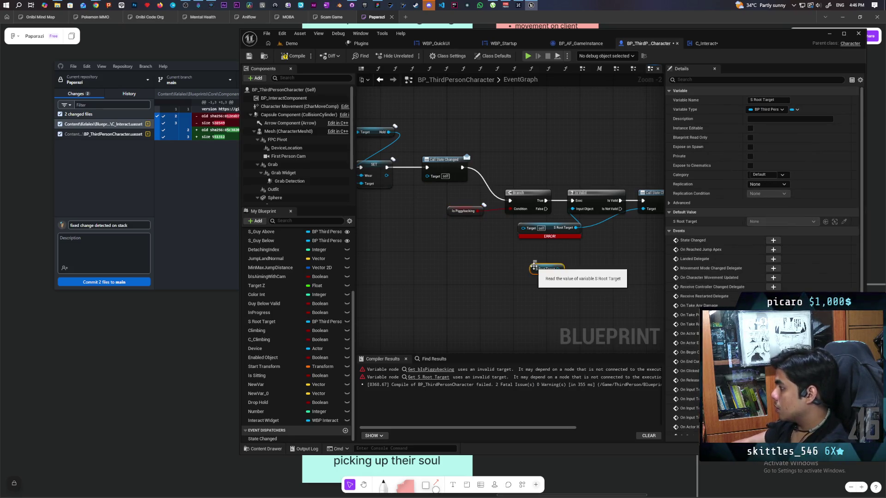
scroll(567, 269, up, 2)
drag(580, 216, 555, 270)
drag(523, 246, 537, 221)
key(Delete)
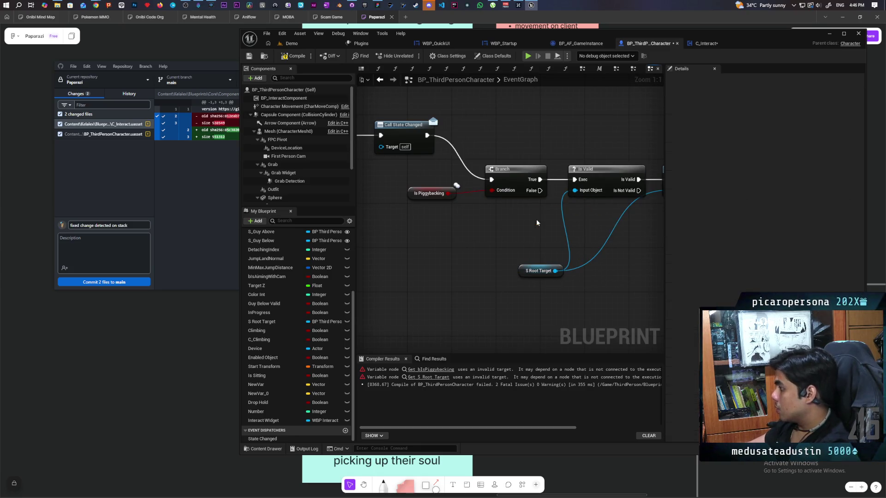
Recompile the blueprint successfully and select the State Changed node chain.
key(F7)
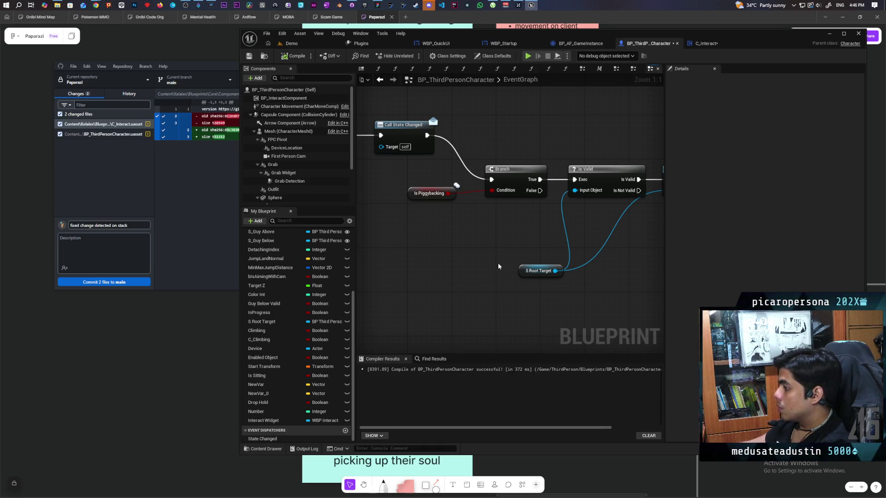
scroll(498, 263, down, 6)
scroll(531, 256, down, 2)
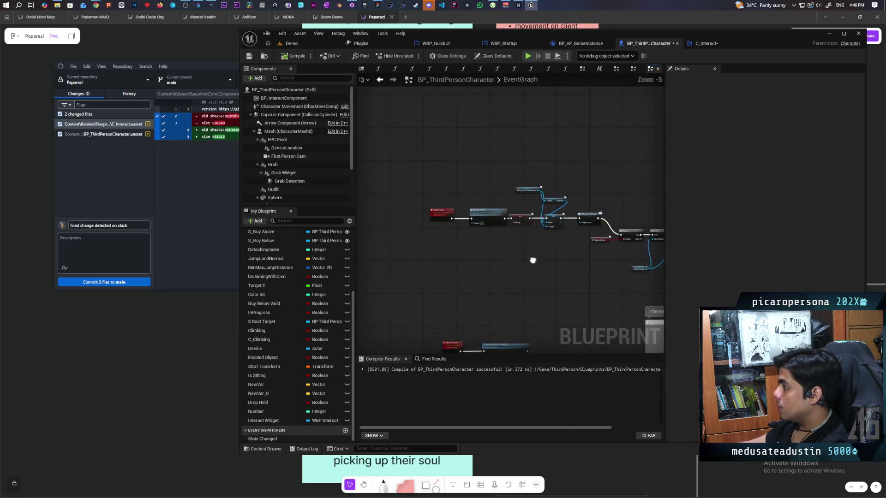
scroll(500, 228, up, 3)
scroll(516, 254, down, 3)
scroll(425, 192, up, 3)
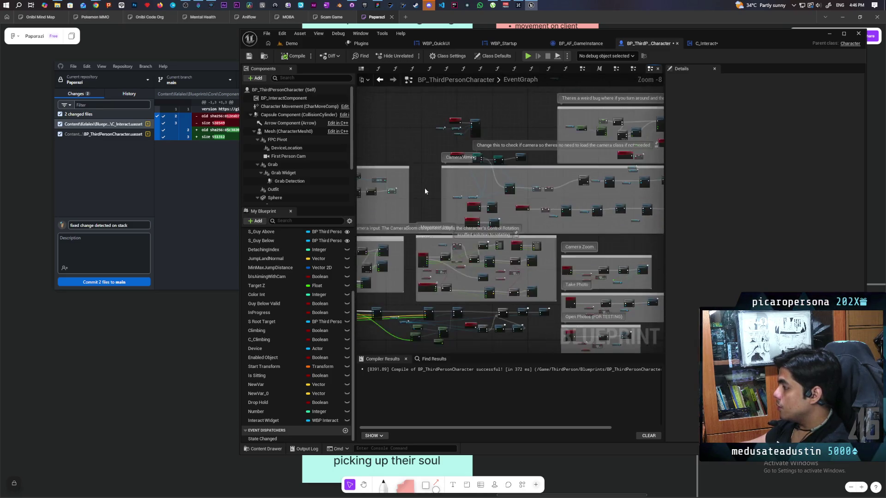
scroll(416, 230, down, 3)
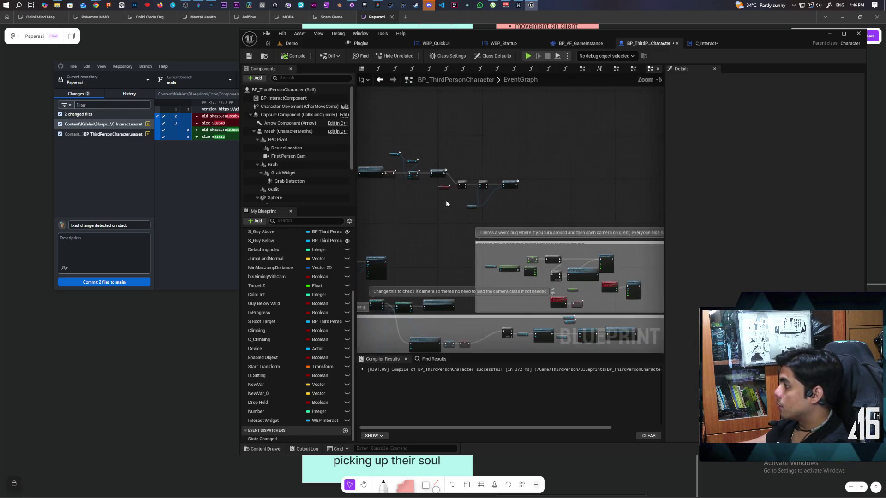
scroll(454, 195, up, 6)
drag(588, 207, 549, 232)
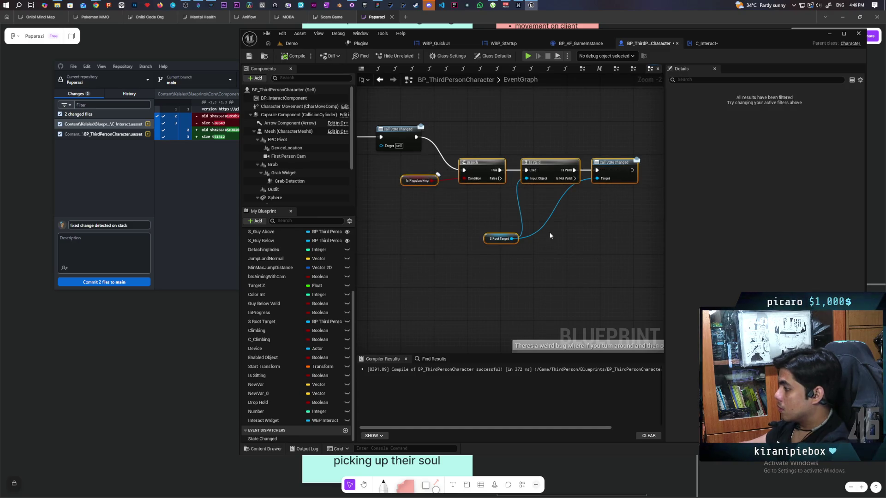
Pan past the camera and jump logic to the StopUsingDevice event.
scroll(549, 231, down, 5)
scroll(463, 208, up, 4)
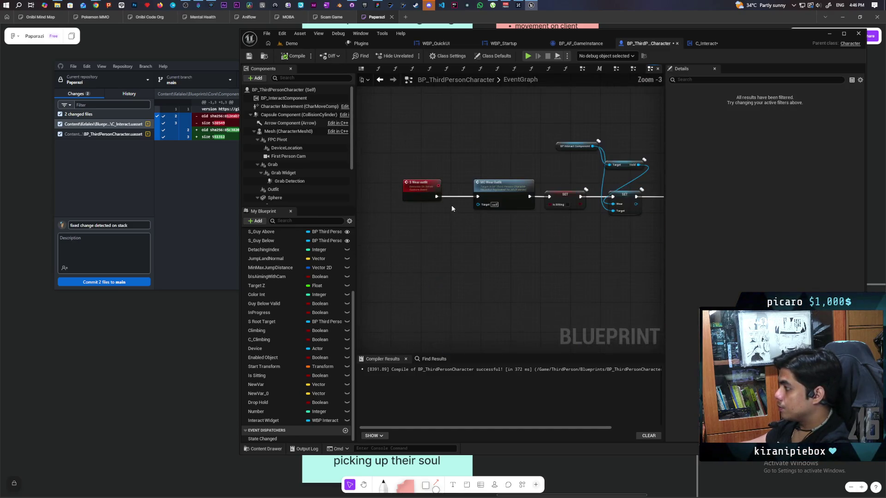
scroll(439, 218, down, 1)
mouse_move(439, 217)
mouse_down()
mouse_move(537, 151)
mouse_move(515, 152)
mouse_up()
scroll(528, 162, up, 4)
double_click(521, 193)
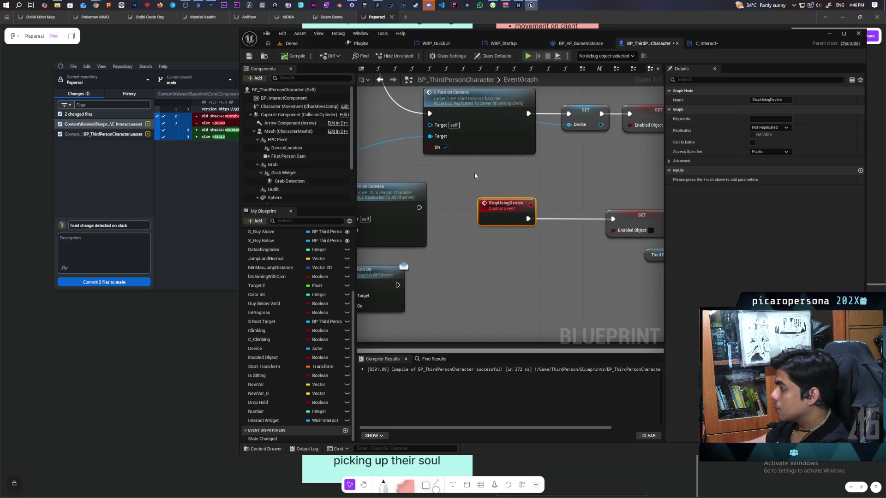
Inspect the SET nodes near StopUsingDevice and select the Stop Using Device call.
scroll(426, 231, down, 3)
mouse_move(426, 231)
mouse_down()
mouse_move(416, 158)
mouse_move(561, 152)
mouse_up()
scroll(480, 152, down, 3)
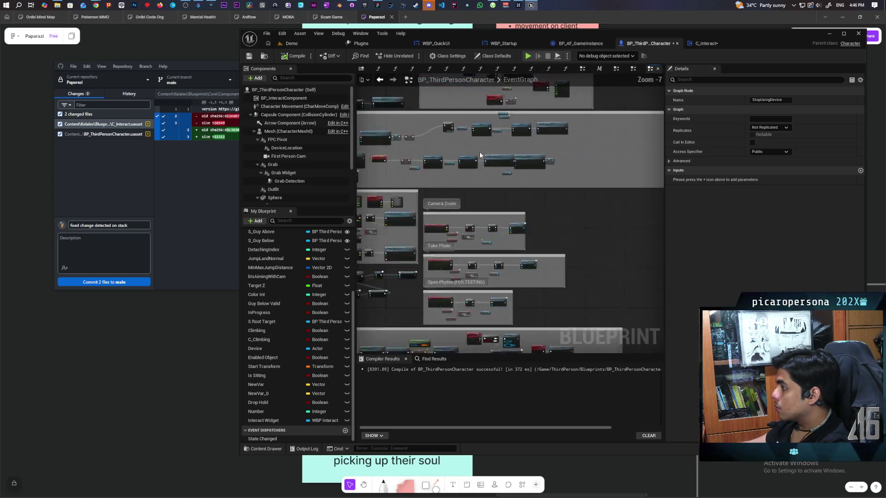
scroll(428, 165, up, 4)
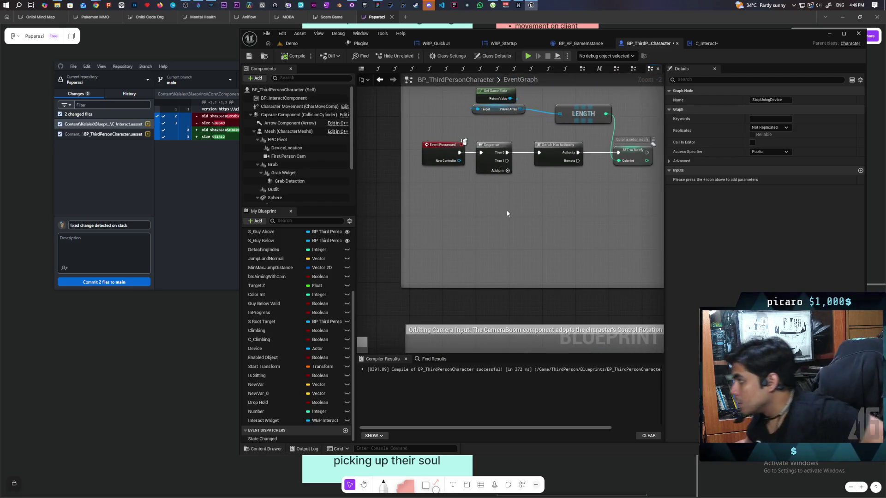
scroll(518, 219, down, 3)
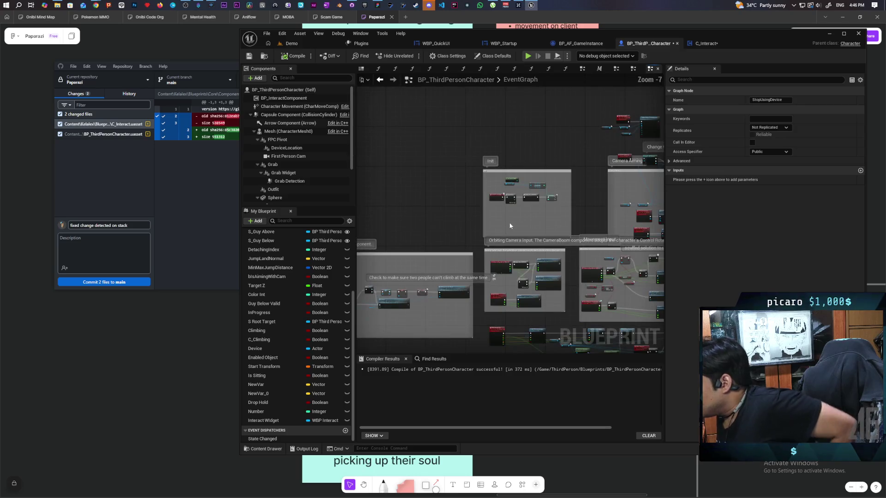
scroll(510, 148, up, 4)
scroll(517, 187, down, 2)
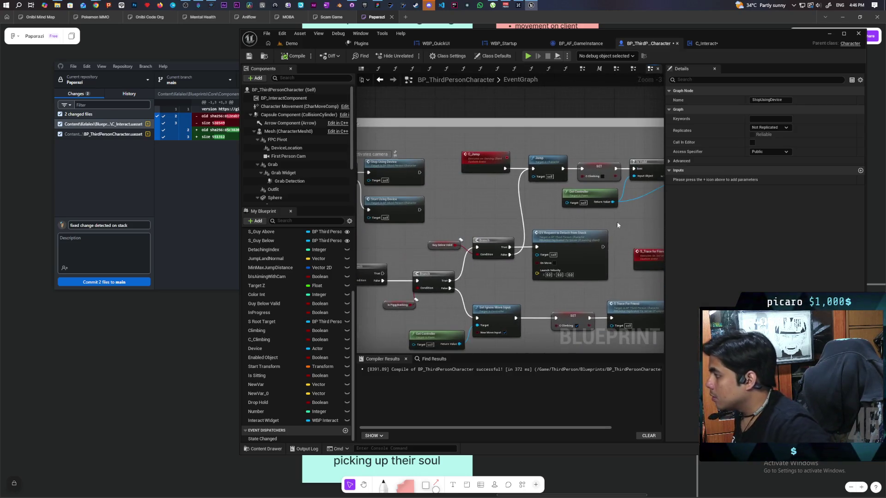
scroll(624, 198, up, 2)
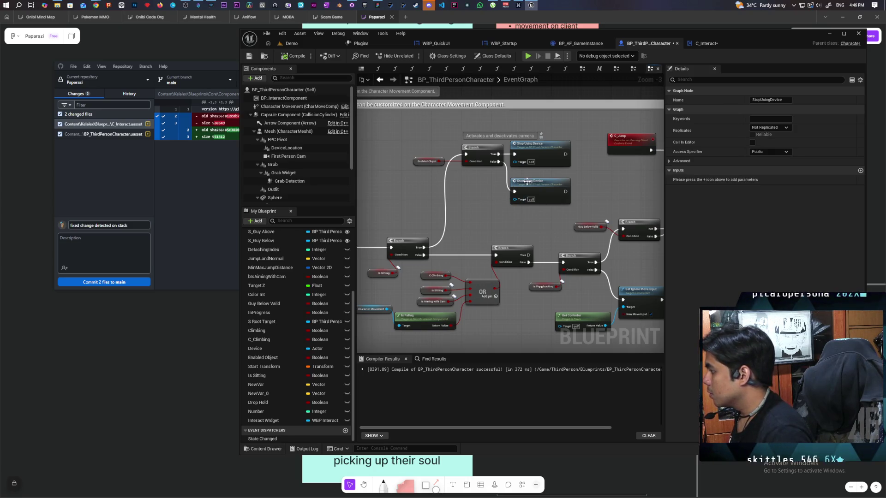
click(539, 156)
Jump to StartUsingDevice, then show the Find Results listing S Root Target references.
double_click(535, 184)
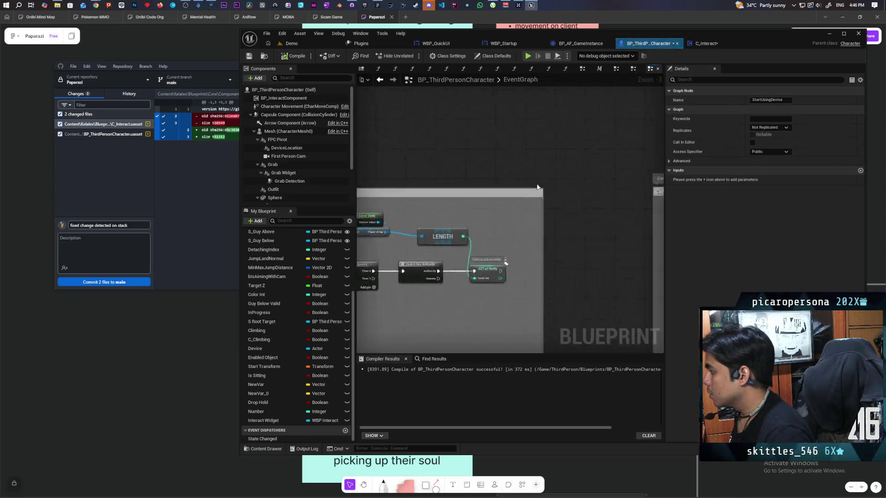
scroll(429, 177, down, 3)
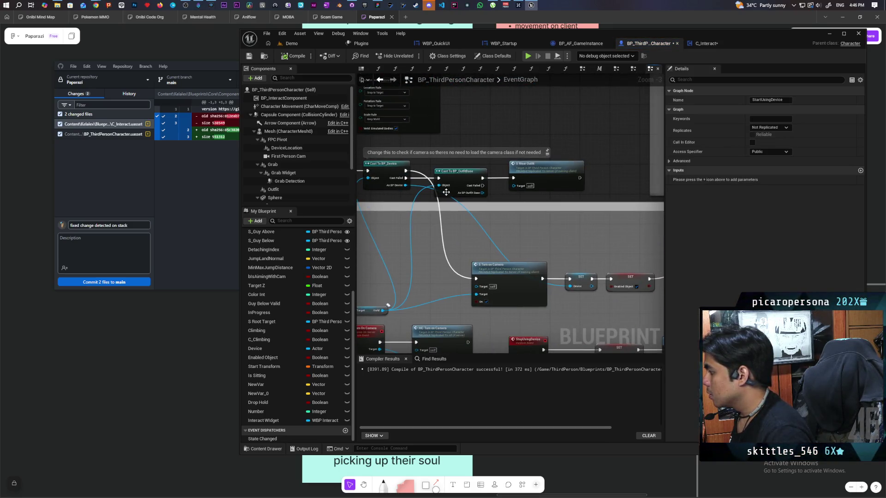
scroll(447, 192, down, 2)
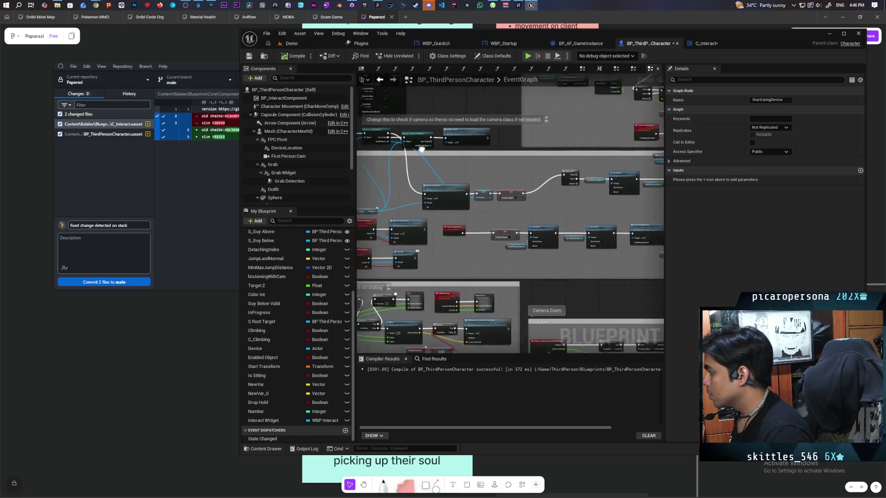
scroll(439, 164, up, 2)
scroll(439, 164, down, 2)
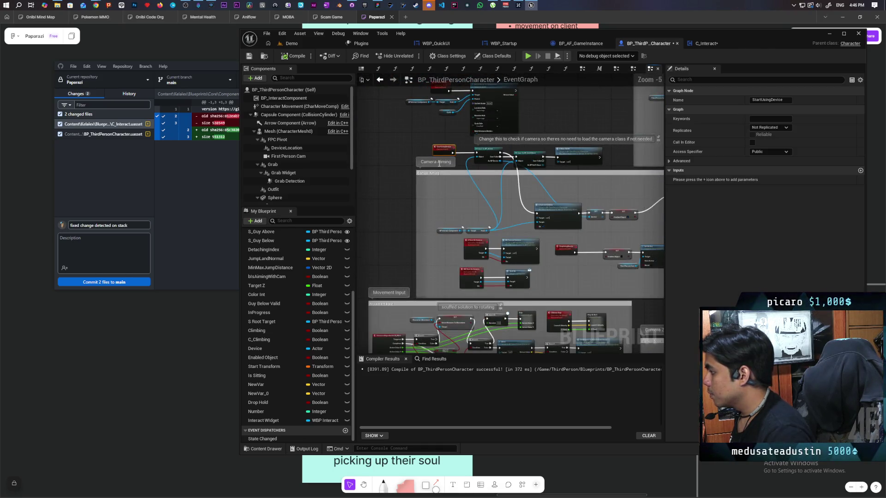
scroll(485, 173, up, 2)
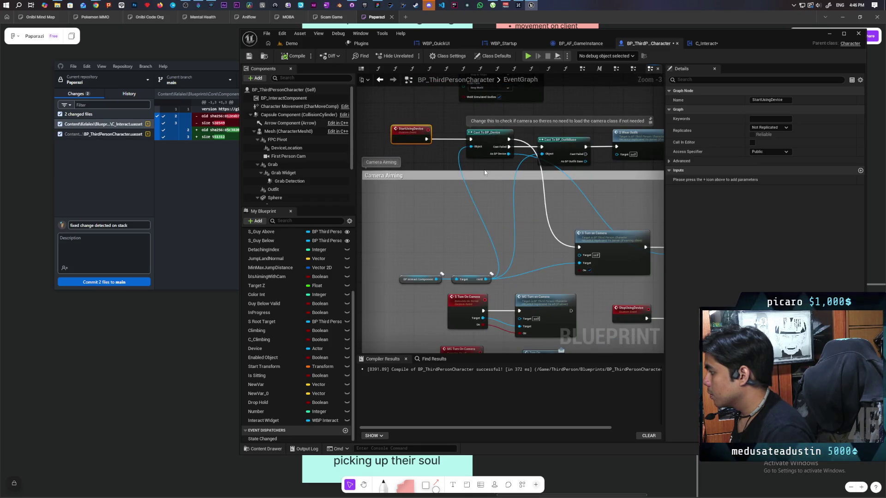
scroll(484, 173, down, 2)
scroll(456, 157, up, 1)
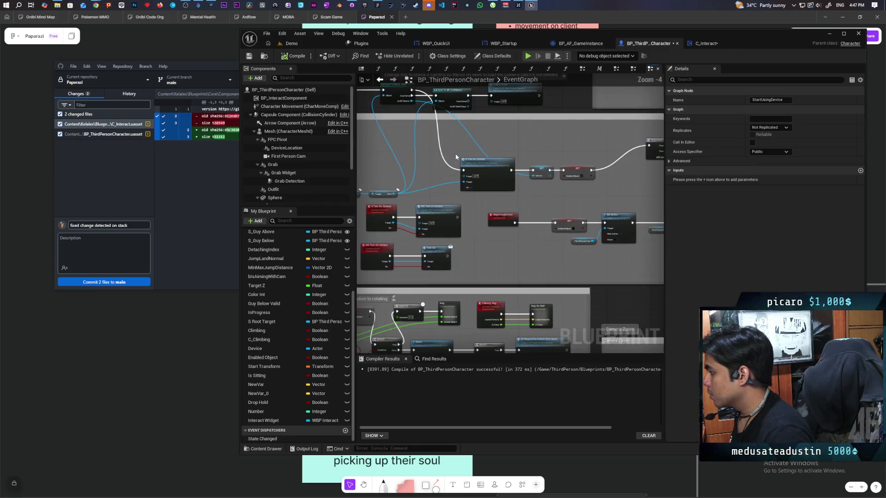
drag(451, 196, 525, 151)
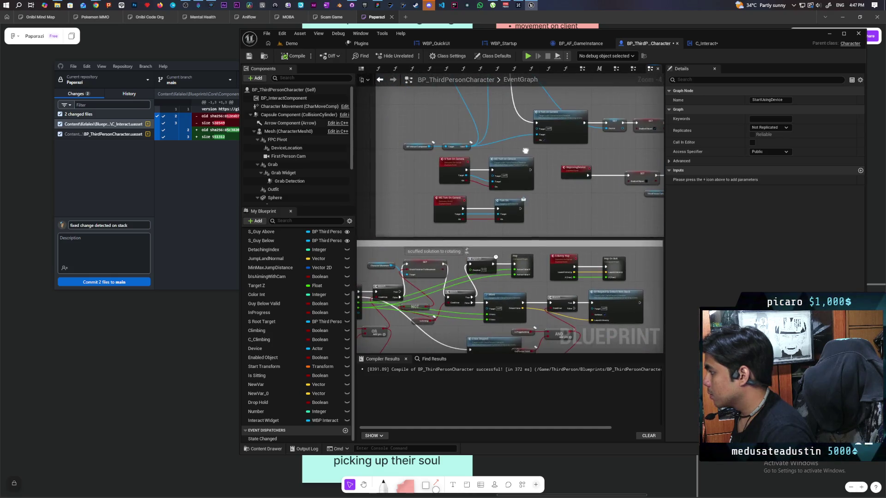
scroll(525, 150, down, 4)
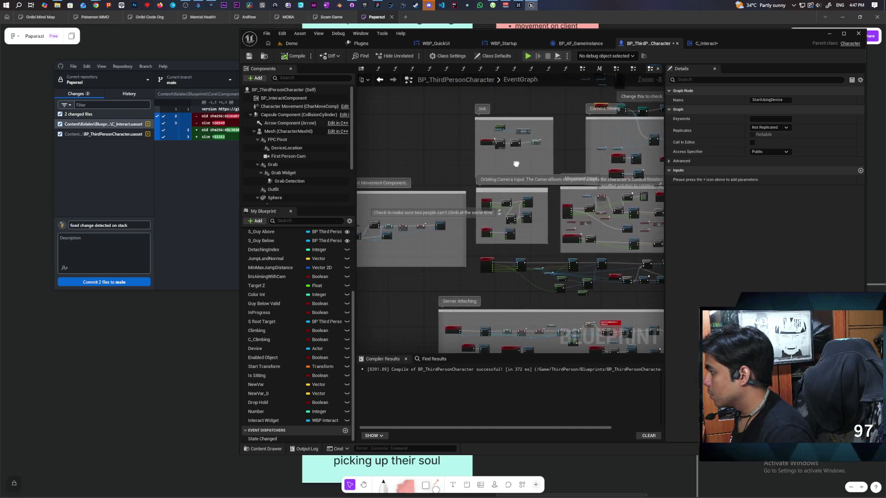
scroll(658, 162, up, 3)
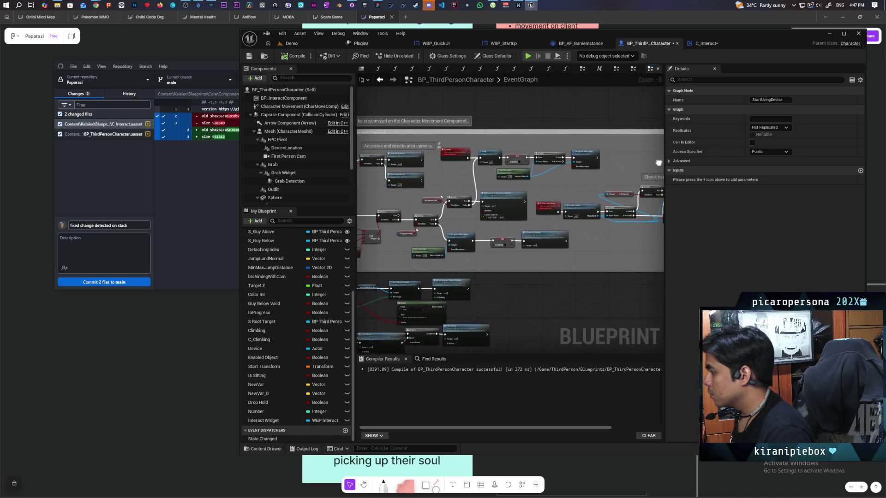
click(436, 359)
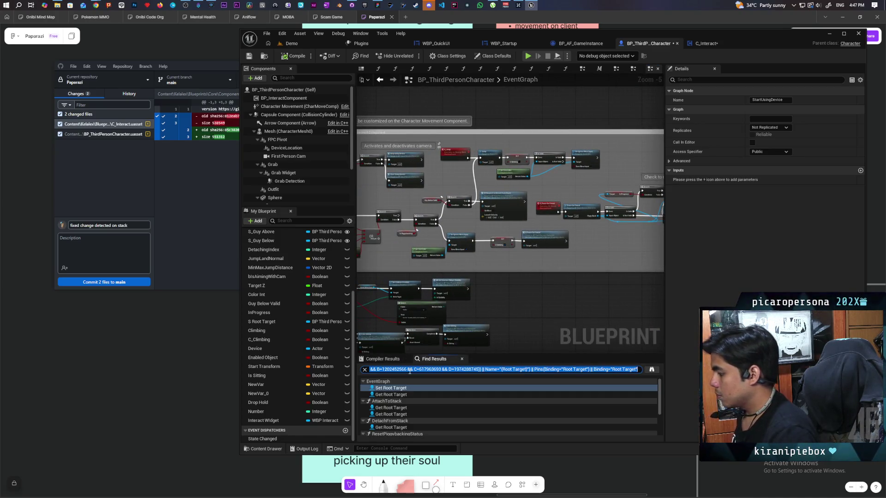
Search 'wear', jump to the S Remove Wear event, and pick a spot beside it for pasting.
text(wear)
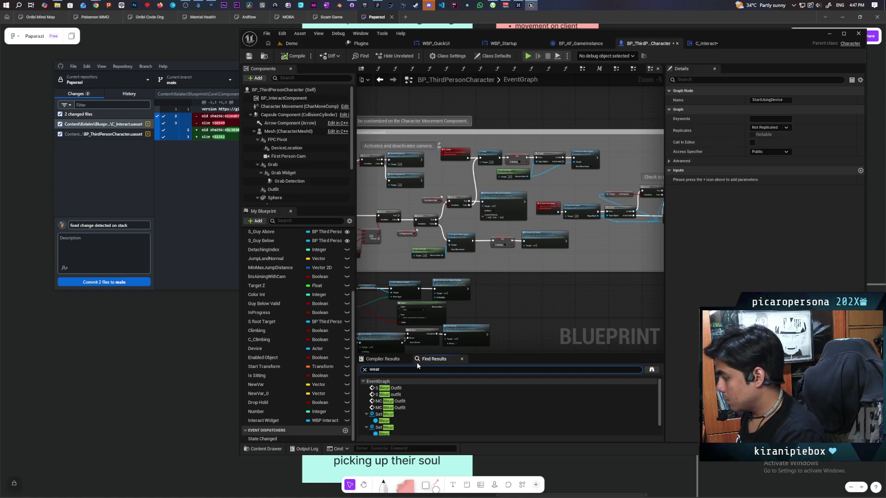
scroll(425, 408, down, 1)
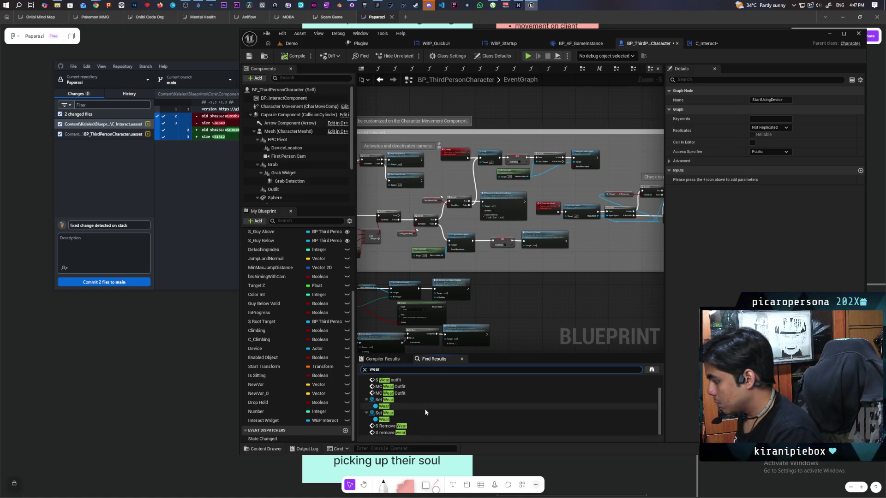
click(404, 427)
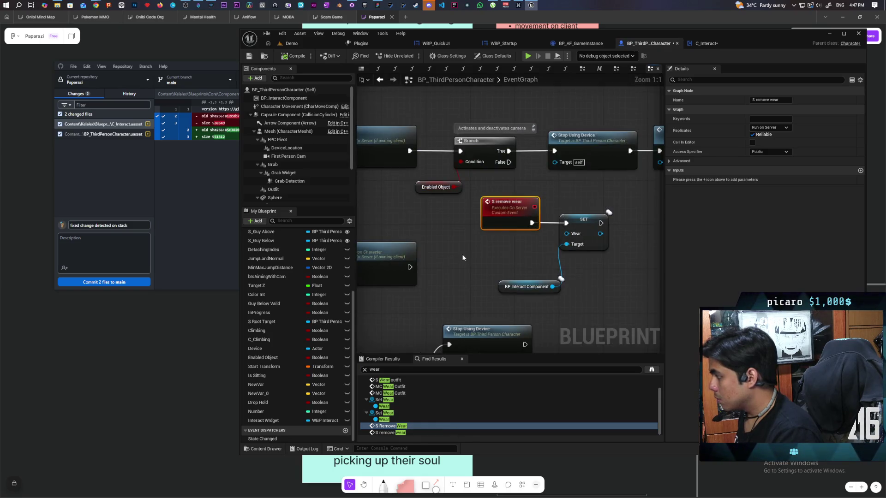
scroll(461, 254, down, 2)
scroll(477, 252, down, 2)
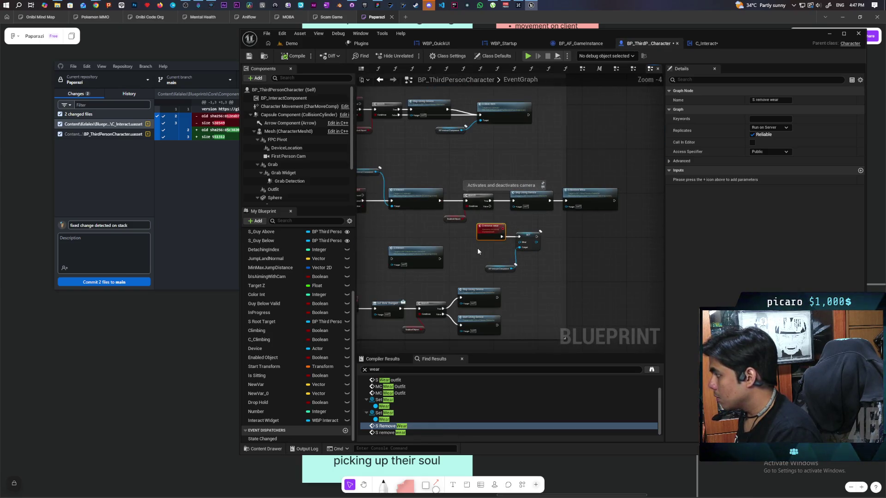
scroll(478, 252, up, 2)
mouse_move(594, 200)
mouse_down()
mouse_move(646, 200)
mouse_move(428, 193)
mouse_up()
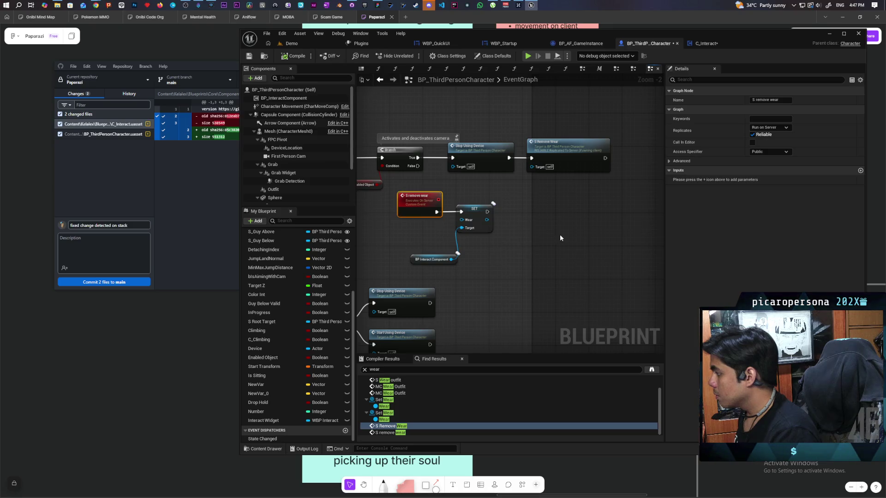
mouse_move(455, 259)
mouse_down()
mouse_move(625, 253)
mouse_move(452, 257)
mouse_up()
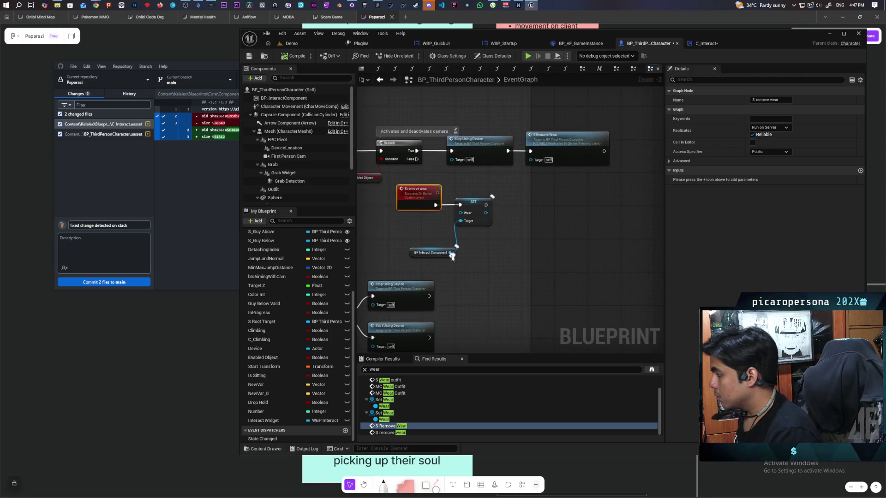
click(551, 224)
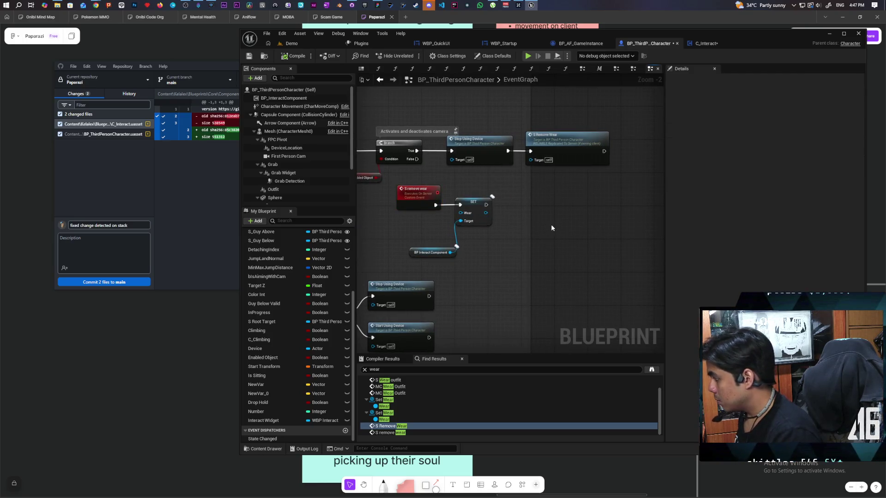
Paste the piggyback Branch and Is Valid checks beside the SET Wear node.
key(ctrl+v)
mouse_move(536, 217)
mouse_down()
mouse_move(579, 218)
mouse_move(389, 201)
mouse_up()
drag(539, 248, 600, 244)
drag(449, 216, 499, 211)
Add a Call State Changed node and select it with the Branch and Is Piggybacking nodes.
right_click(519, 197)
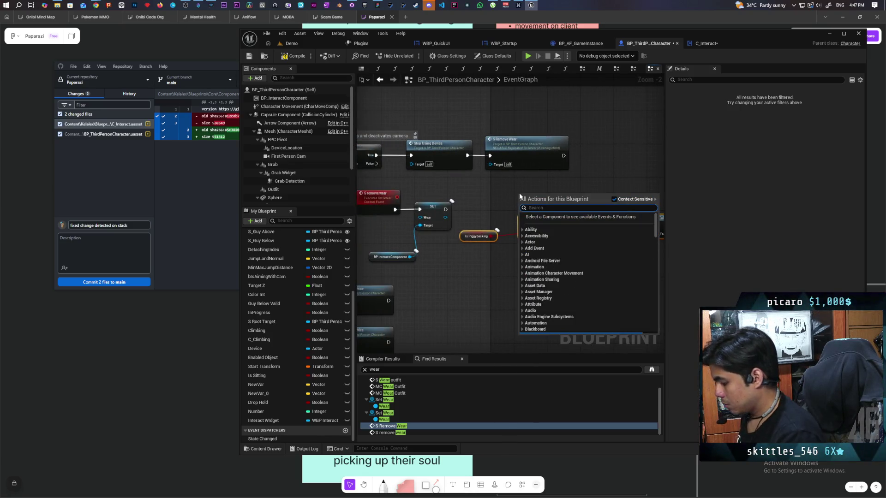
key(Return)
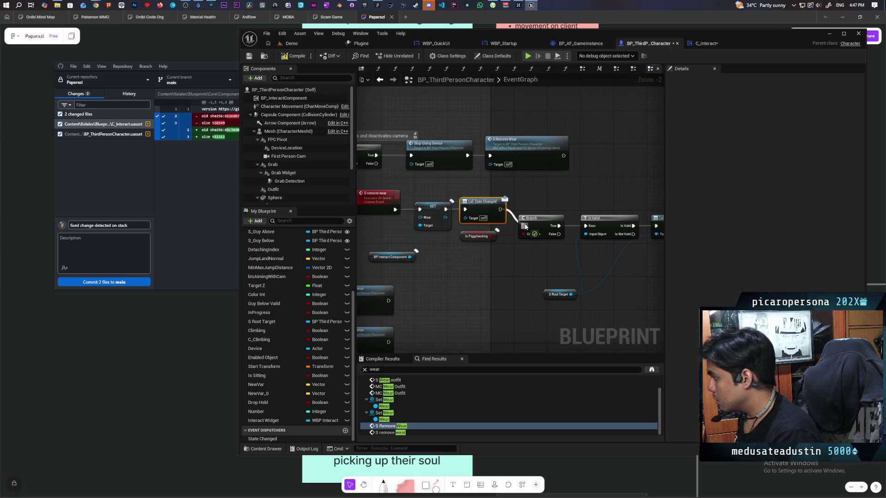
scroll(505, 199, down, 1)
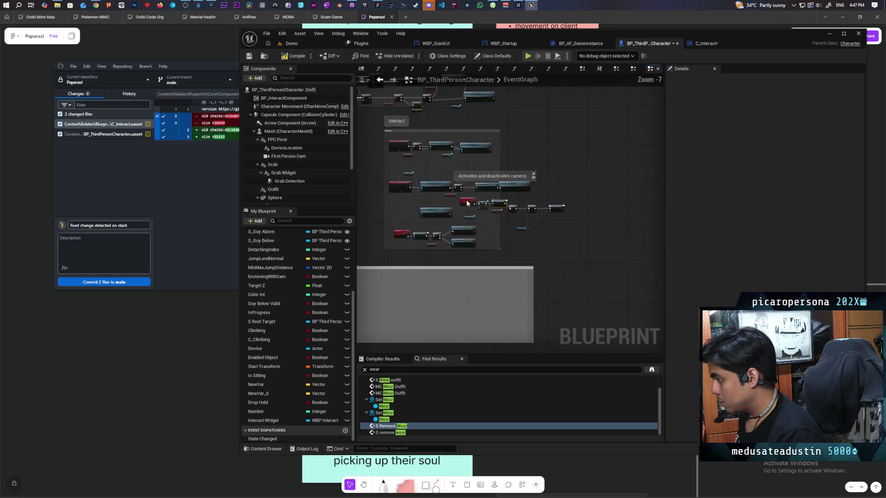
scroll(514, 159, up, 2)
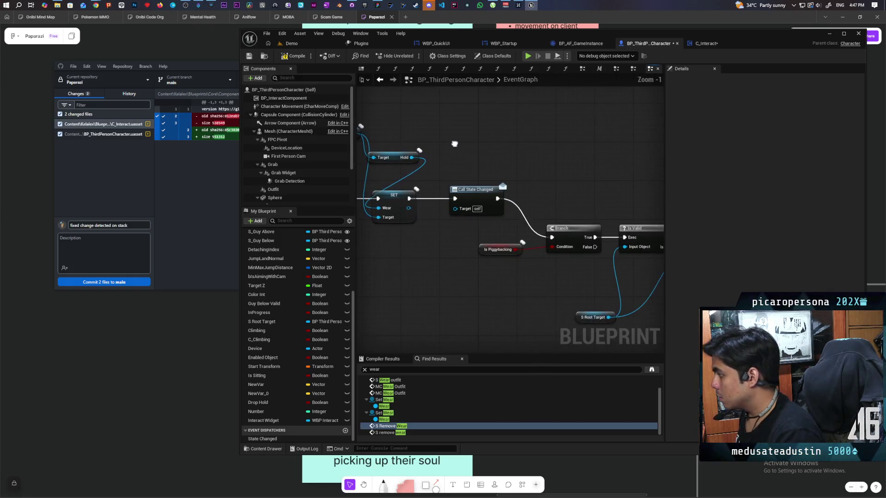
mouse_move(481, 162)
mouse_down()
mouse_move(534, 254)
mouse_move(525, 243)
mouse_up()
scroll(480, 239, down, 3)
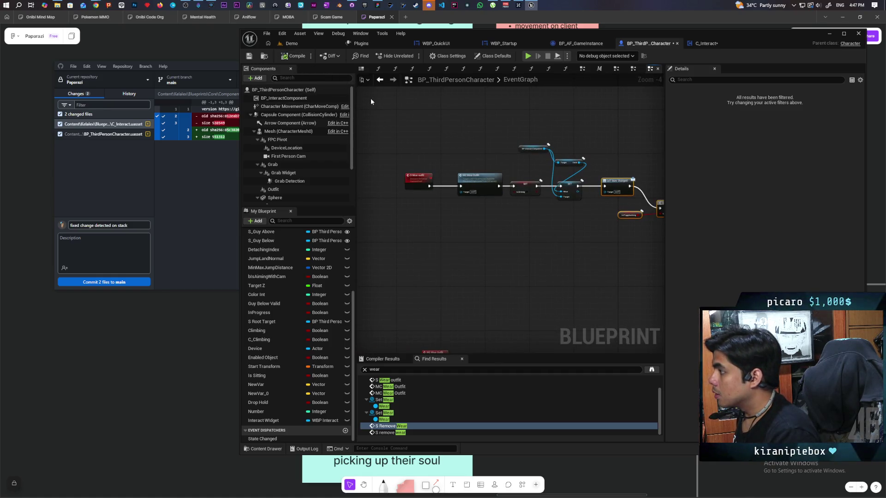
Start a four-player play-in-editor session of the Demo level with alt+P.
click(298, 44)
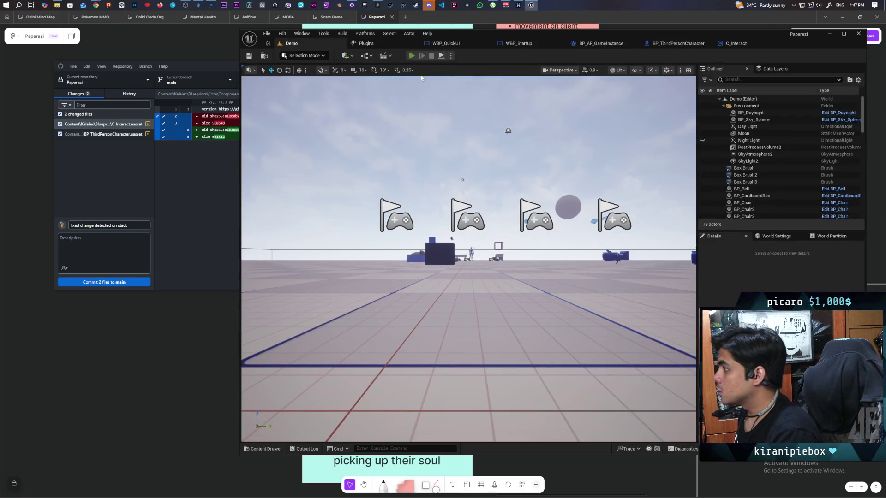
key(alt+p)
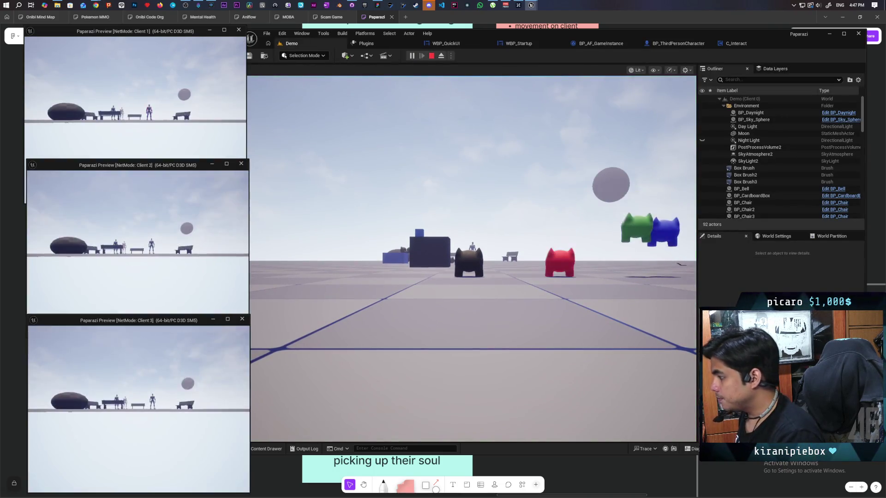
click(485, 338)
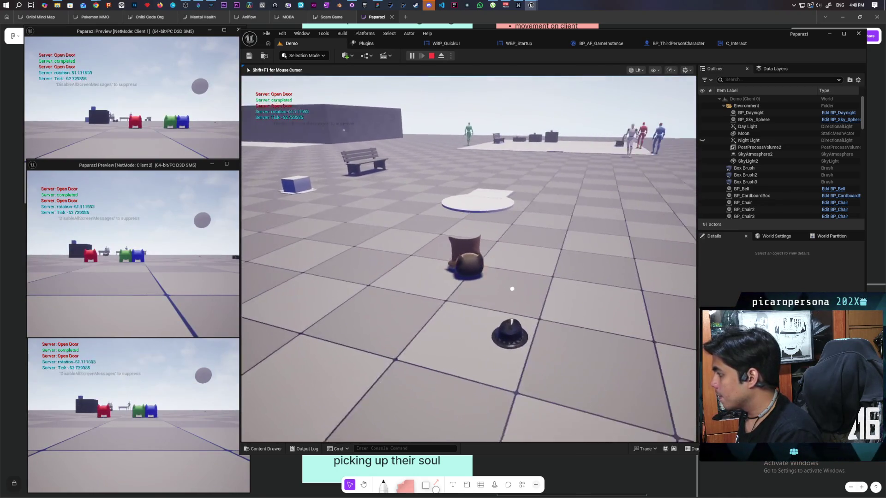
Walk the disguised bag character on and off the white disk.
key(w)
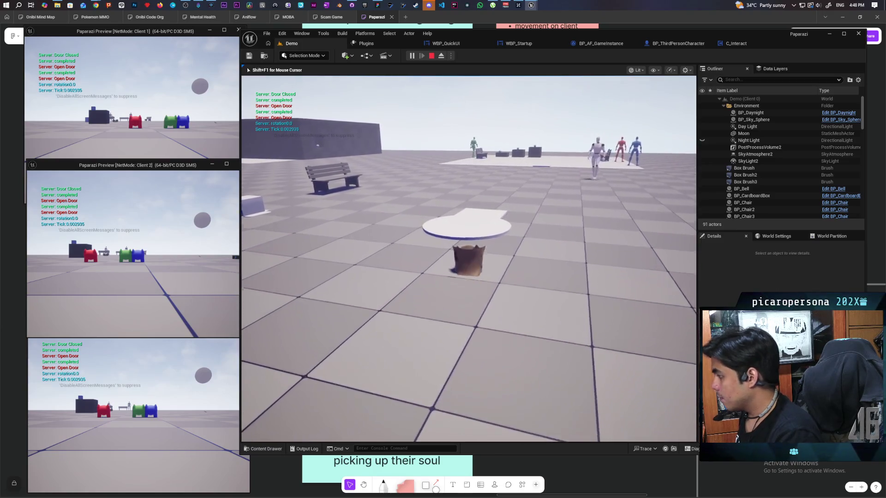
key(w)
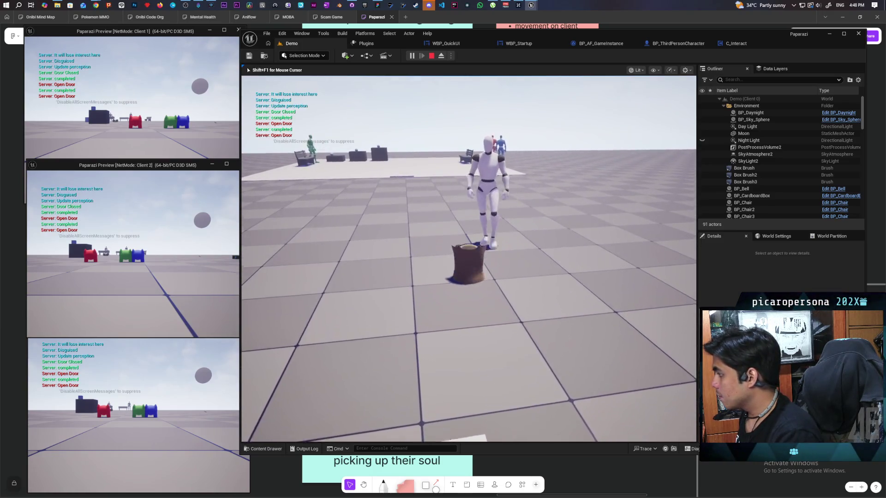
key(s)
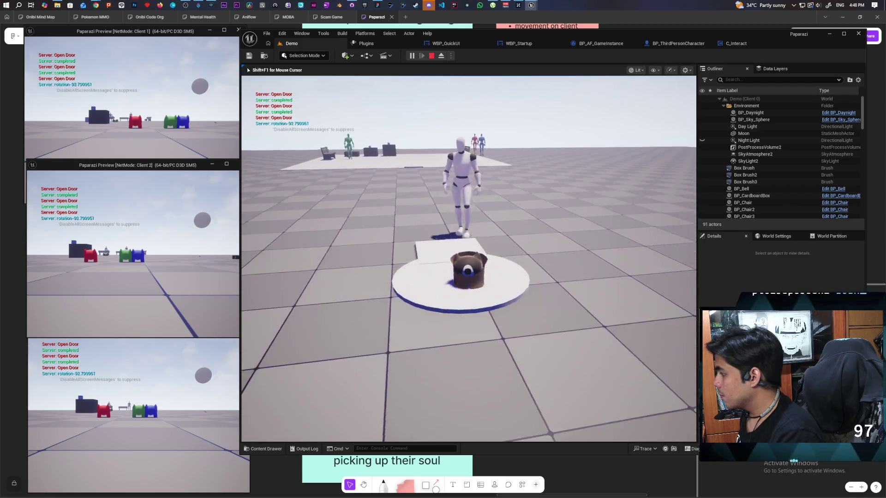
key(w)
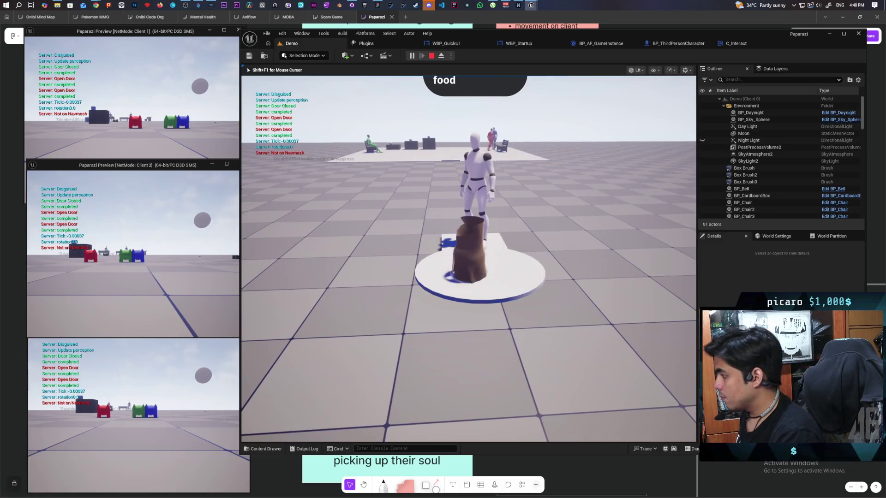
key(a)
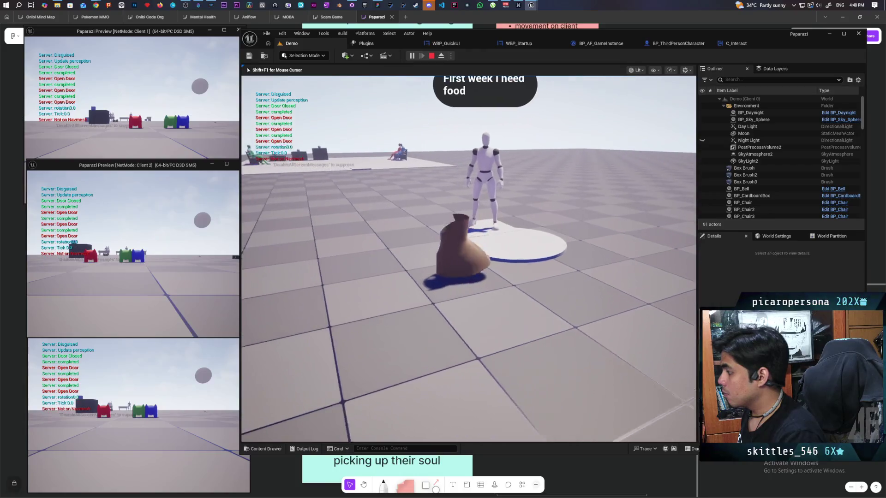
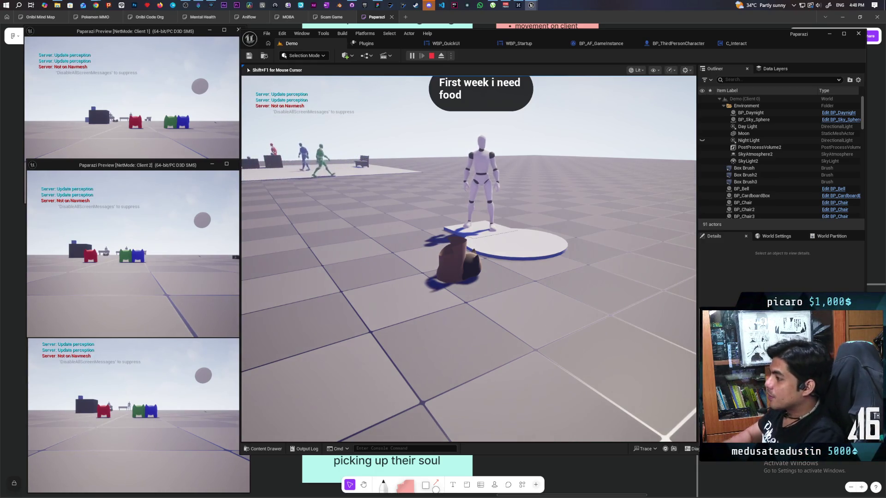
Cycle the disguise from sack to cardboard box and back to sack, circling the player.
key(e)
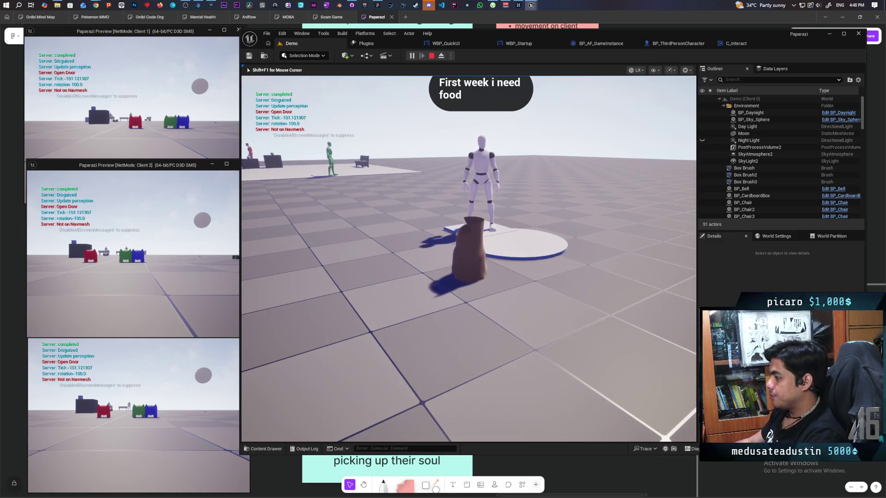
key(e)
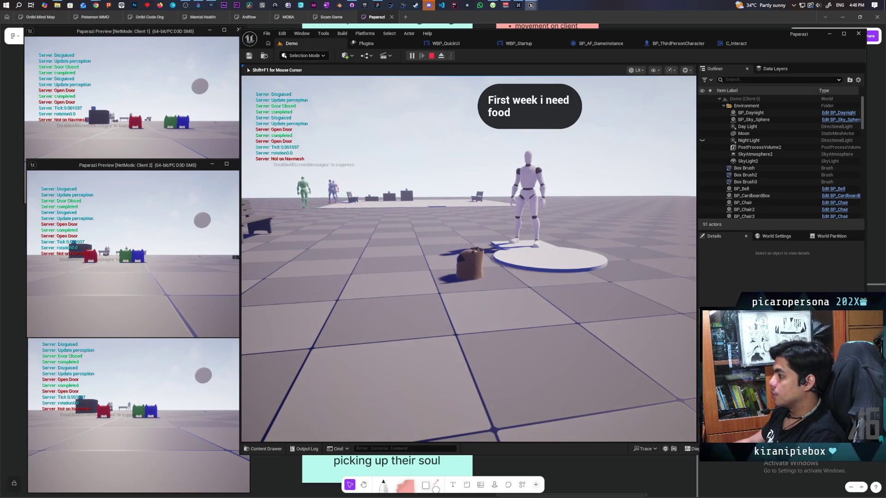
key(e)
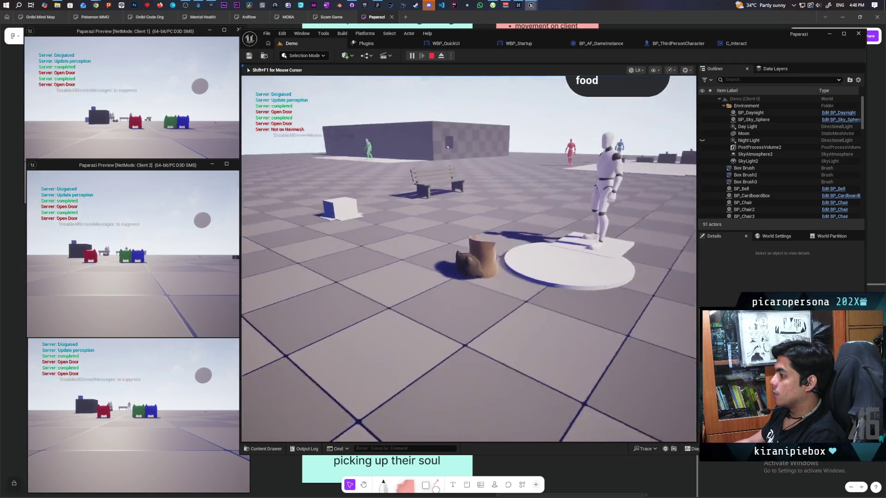
key(e)
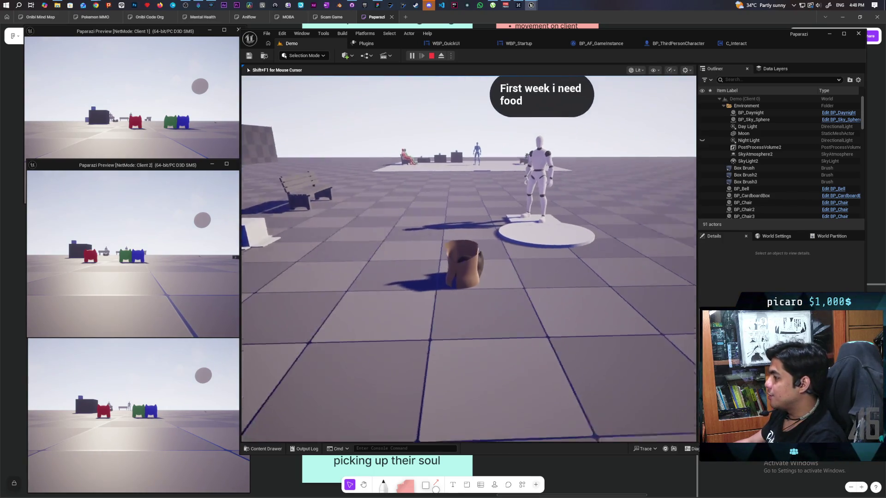
key(e)
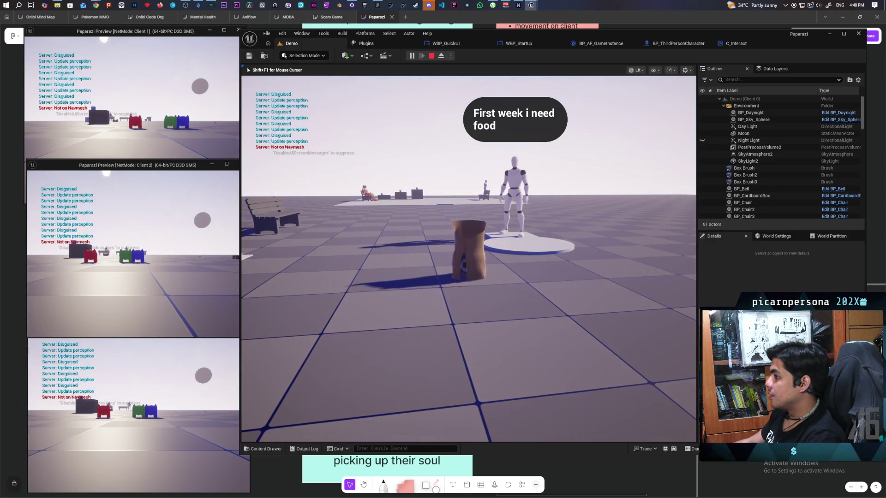
key(w)
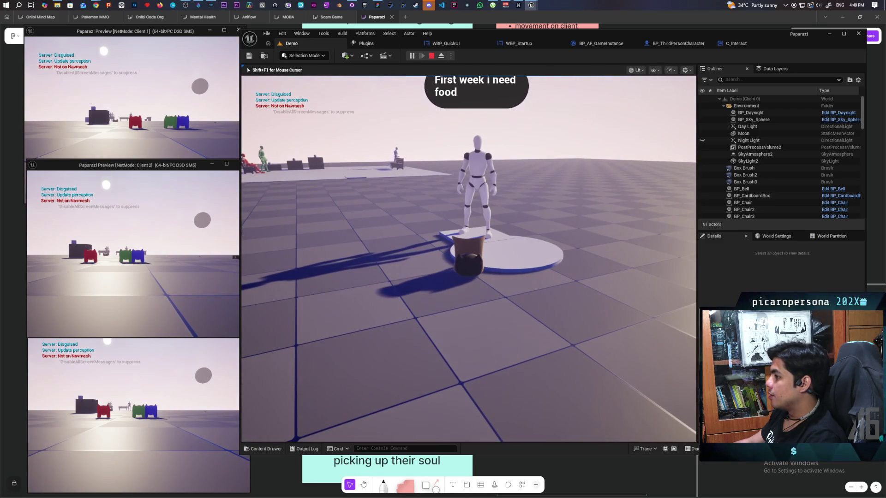
key(e)
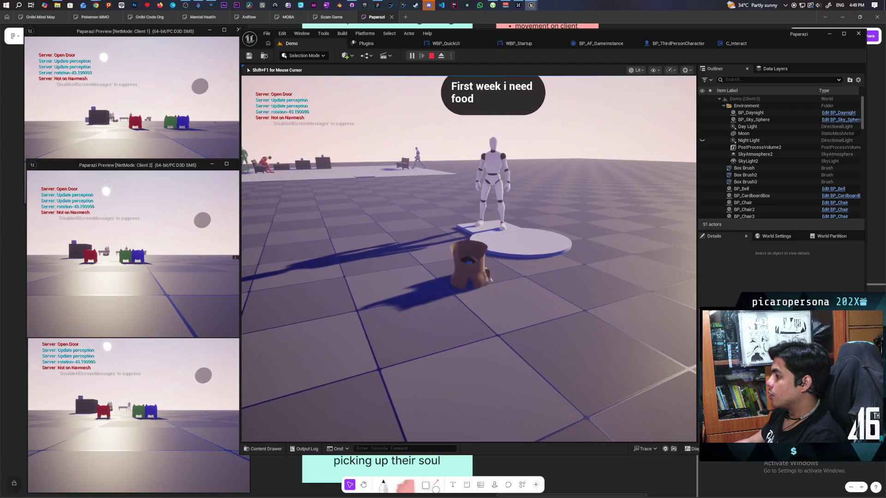
Keep cycling disguises while walking toward the platform and hat, then stop the session.
key(w)
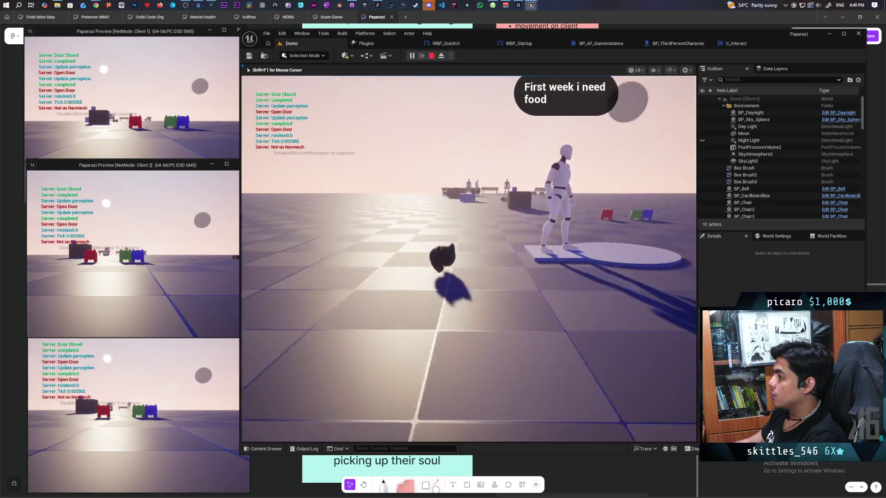
key(e)
key(w)
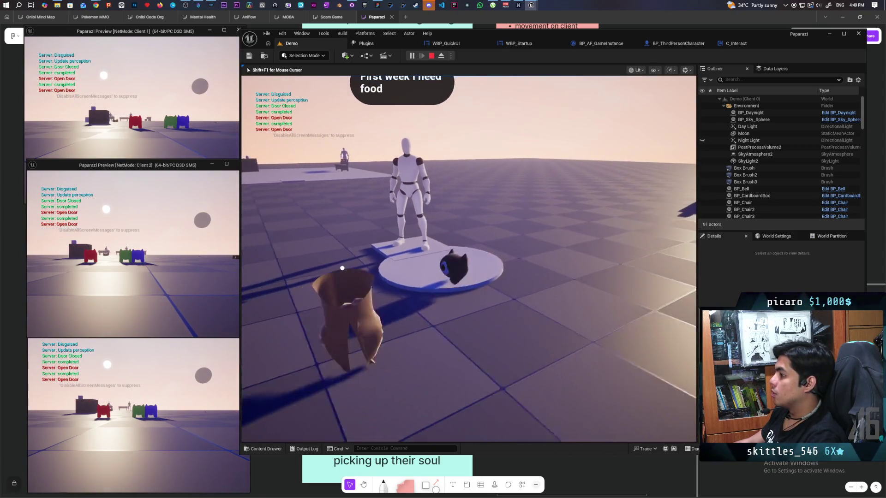
key(w)
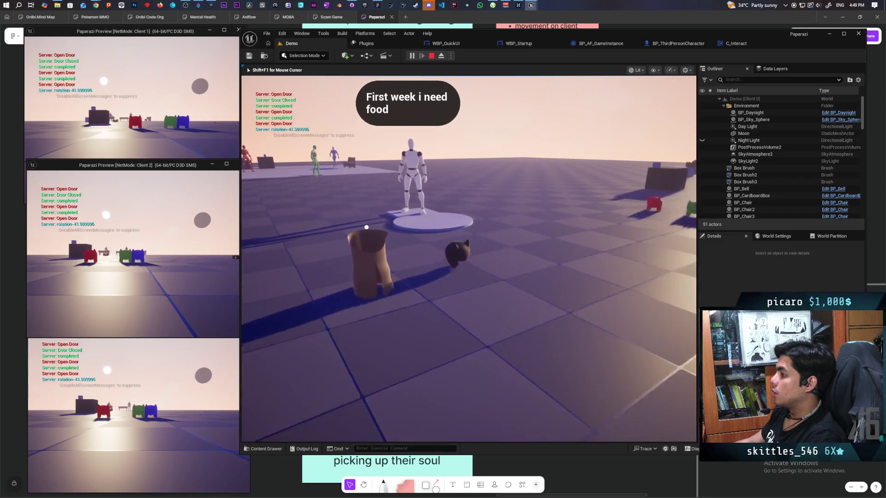
key(e)
key(w)
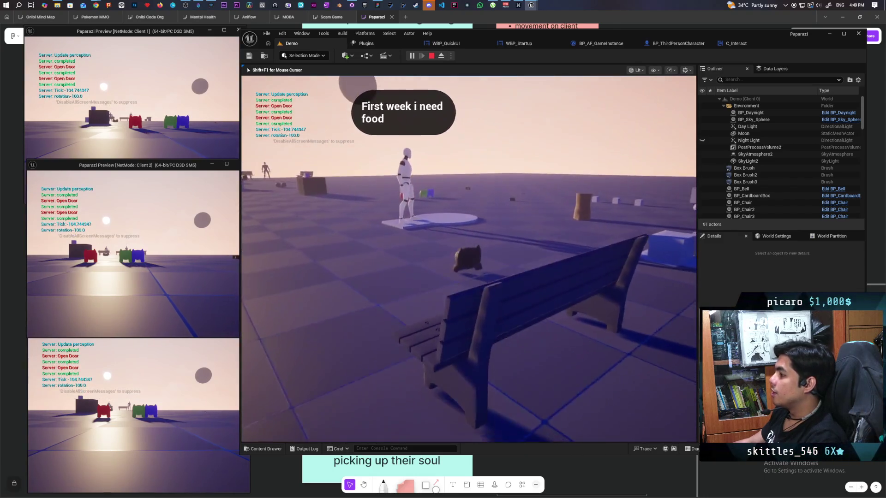
key(e)
key(e)
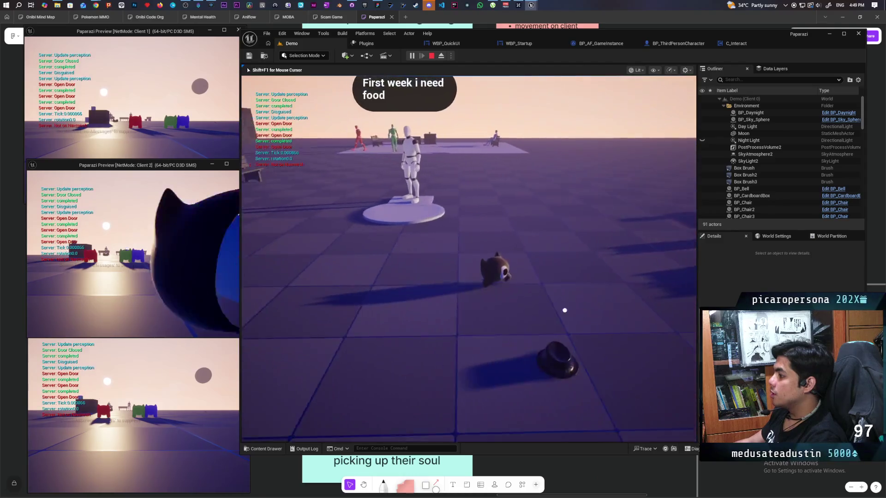
key(w)
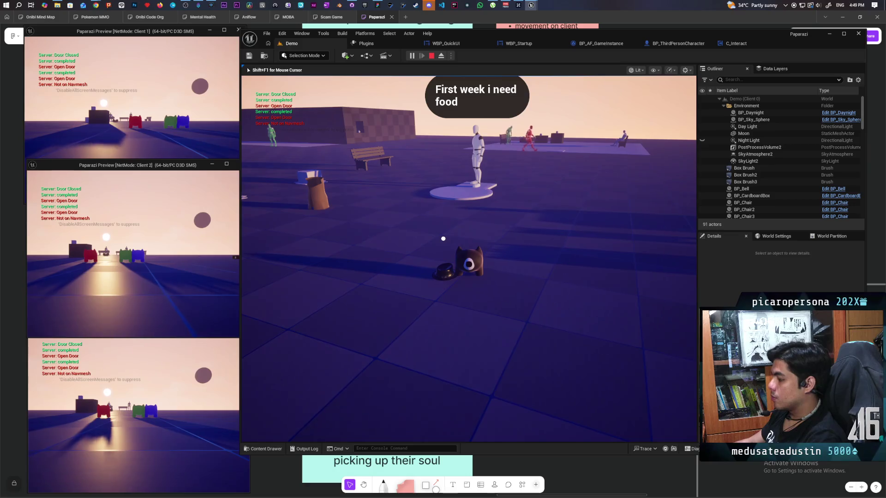
key(a)
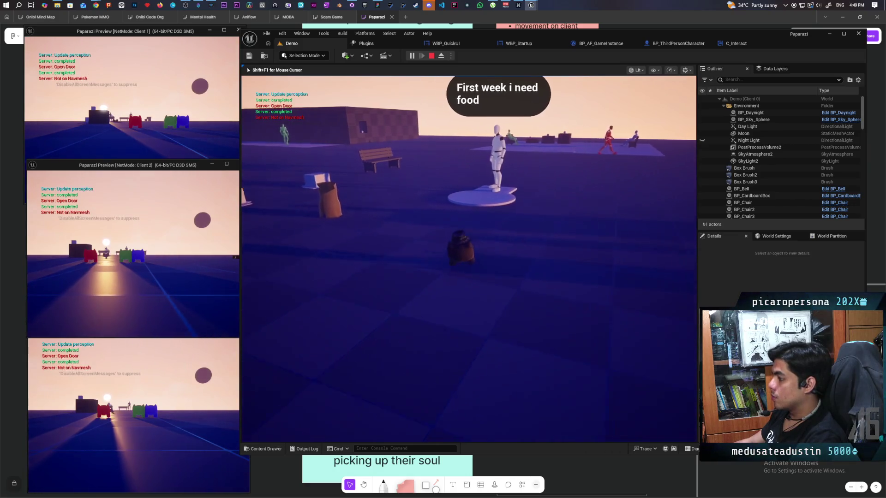
key(w)
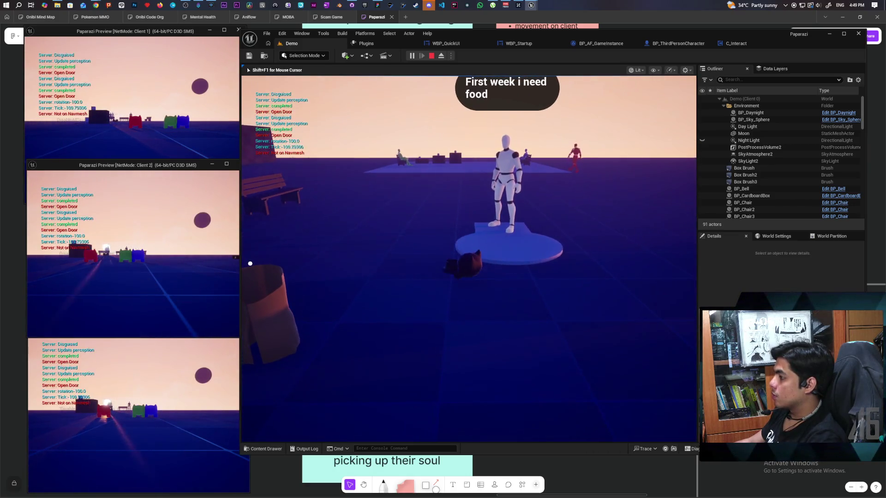
key(Escape)
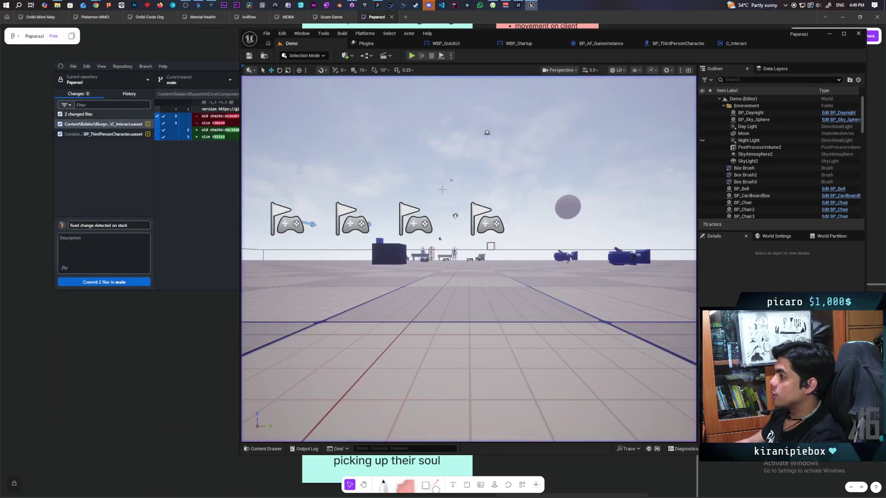
Start a new multiplayer test, walk to the mannequins, and pick up then drop the hat.
click(417, 54)
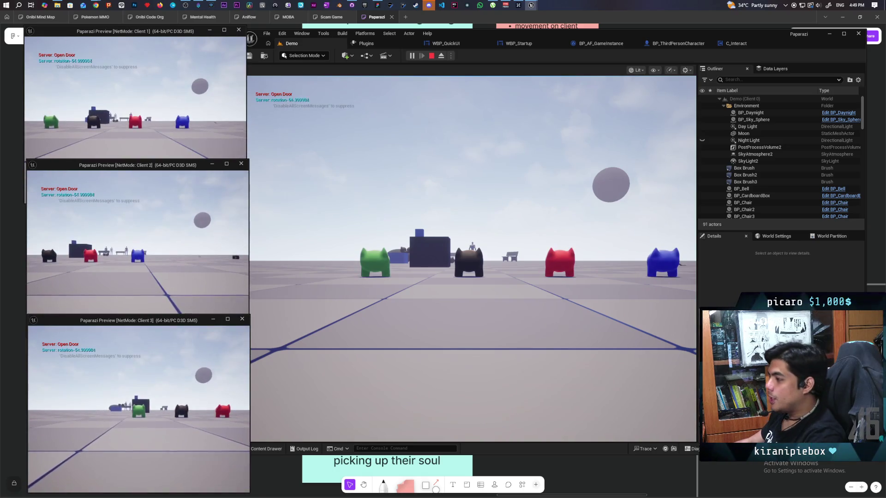
click(516, 264)
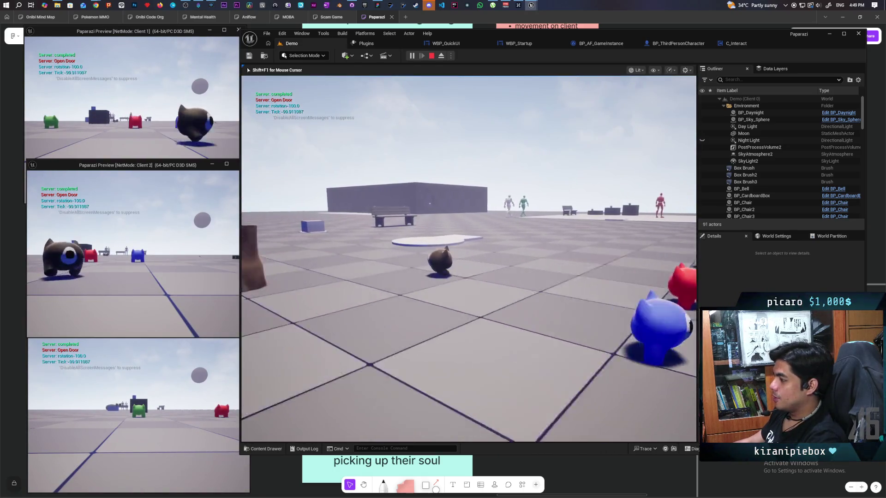
key(w)
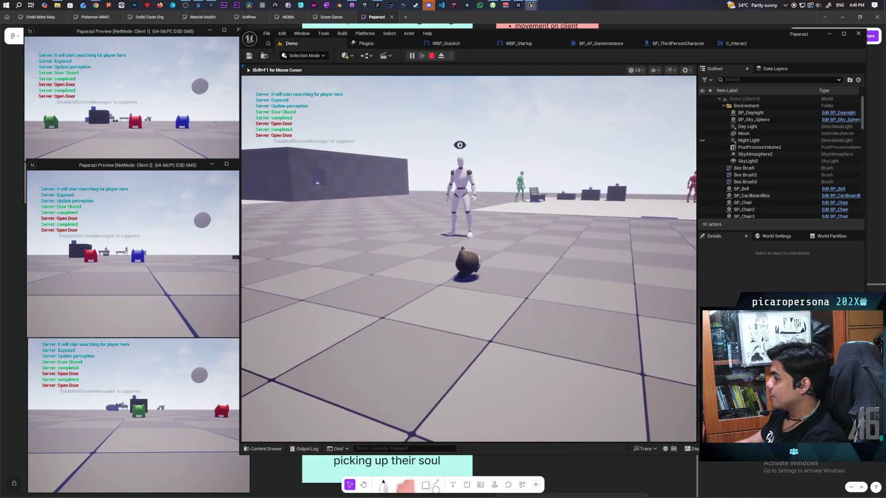
key(w)
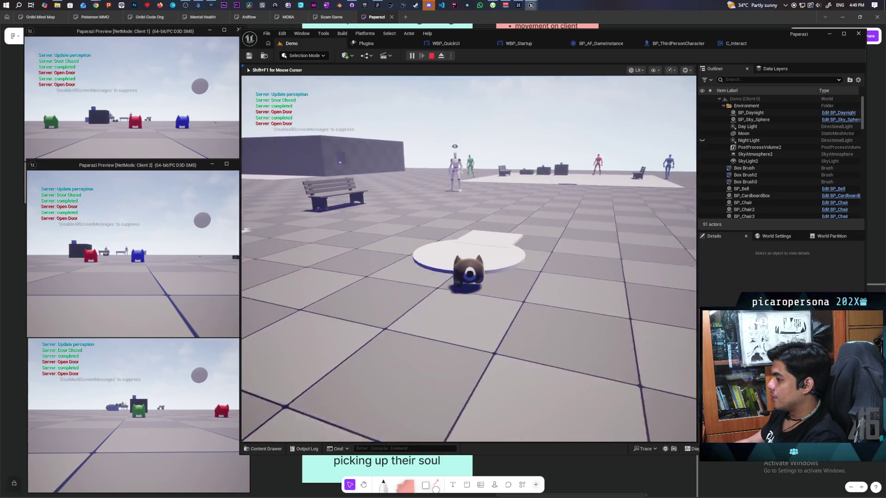
key(d)
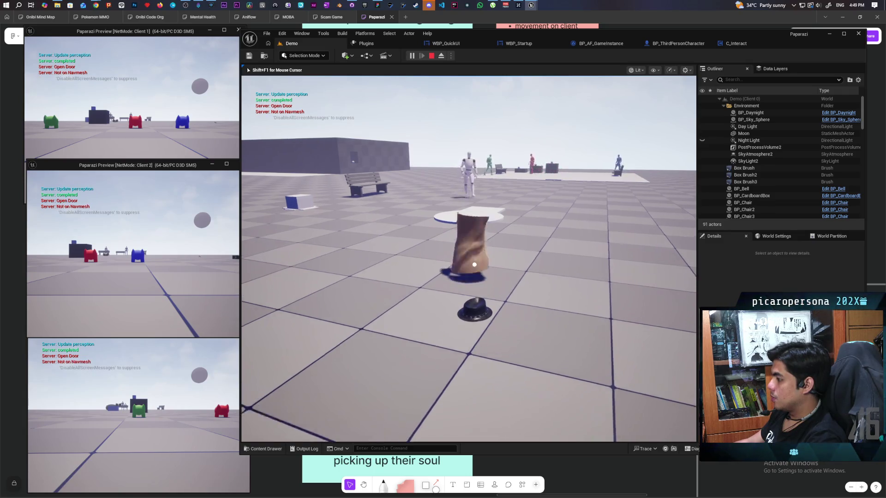
key(w)
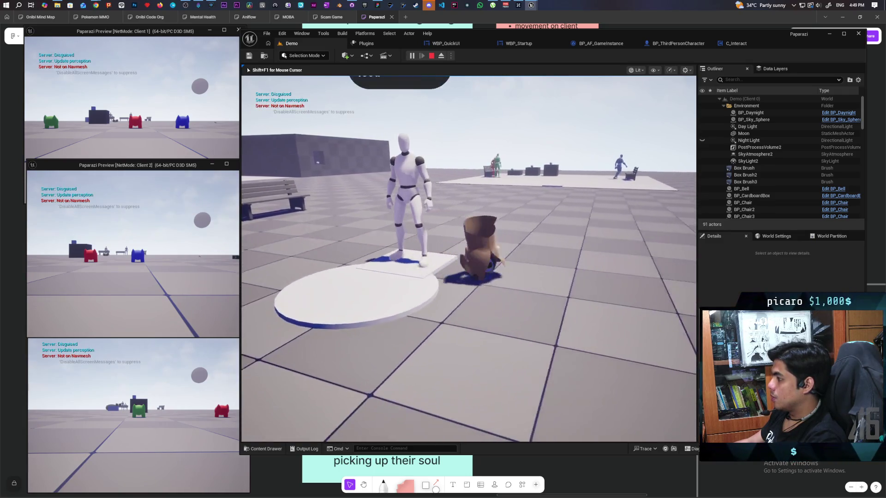
key(s)
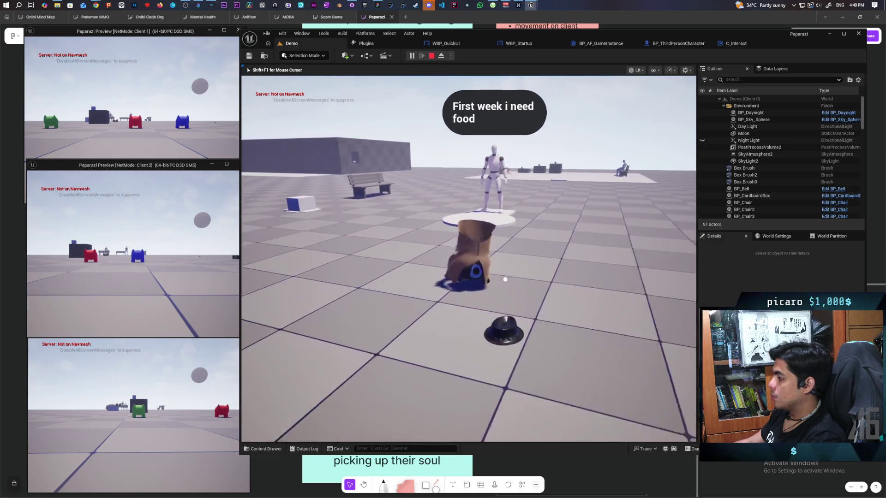
key(w)
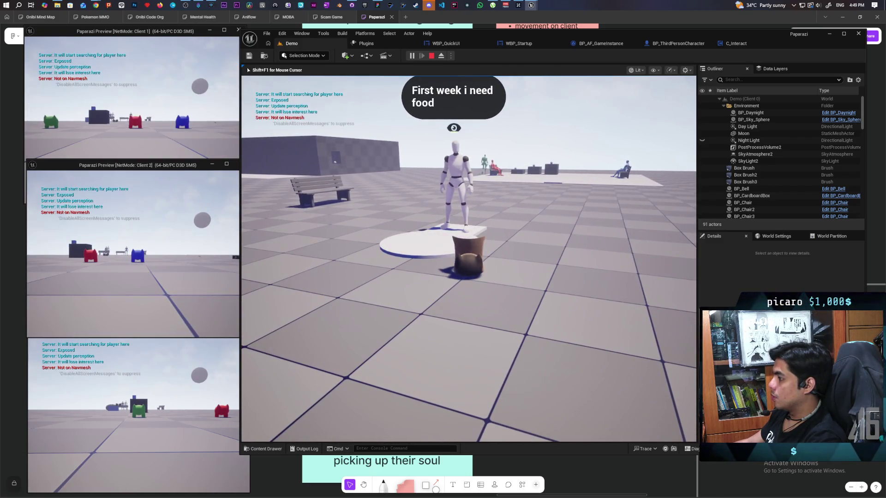
Switch between the tall brown and box disguises while moving around, then stop the session.
key(e)
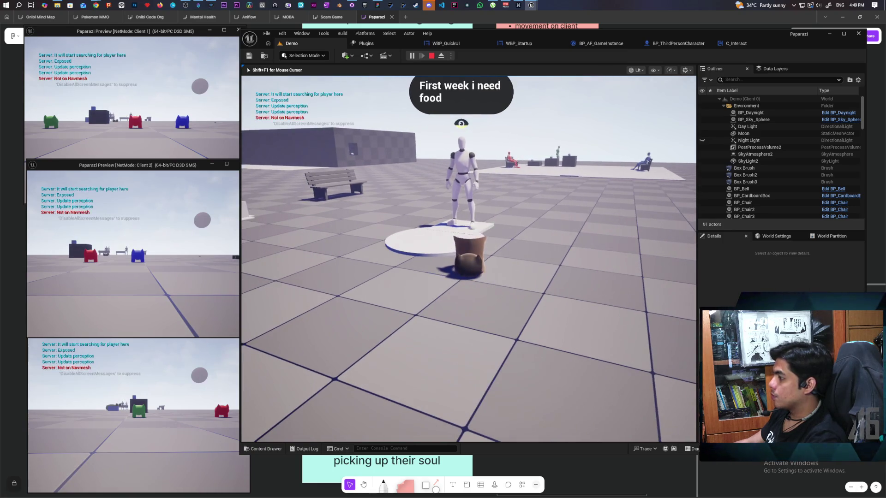
key(e)
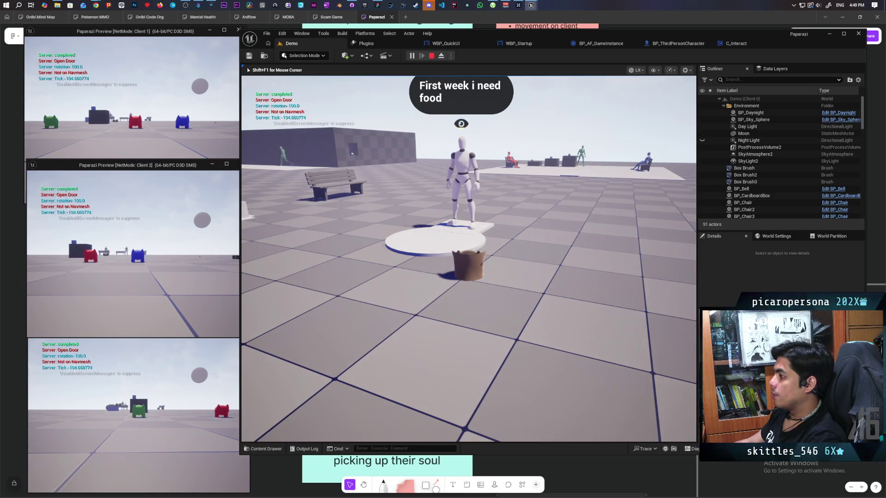
key(e)
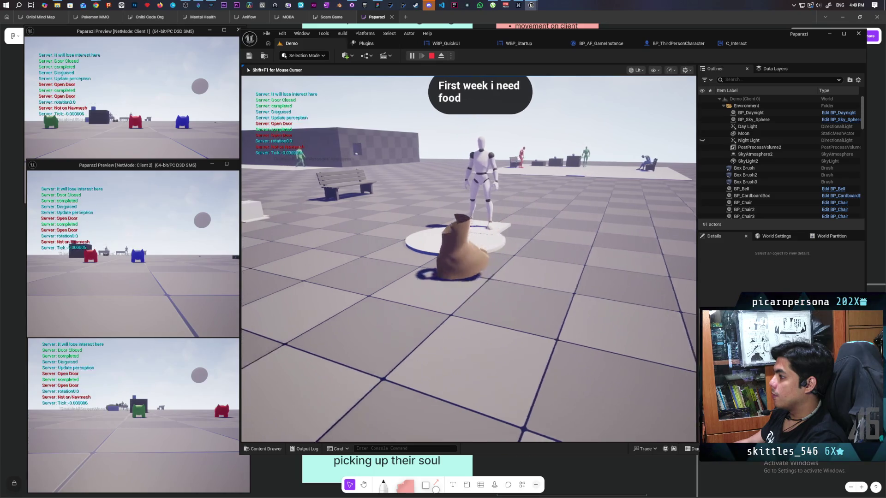
key(d)
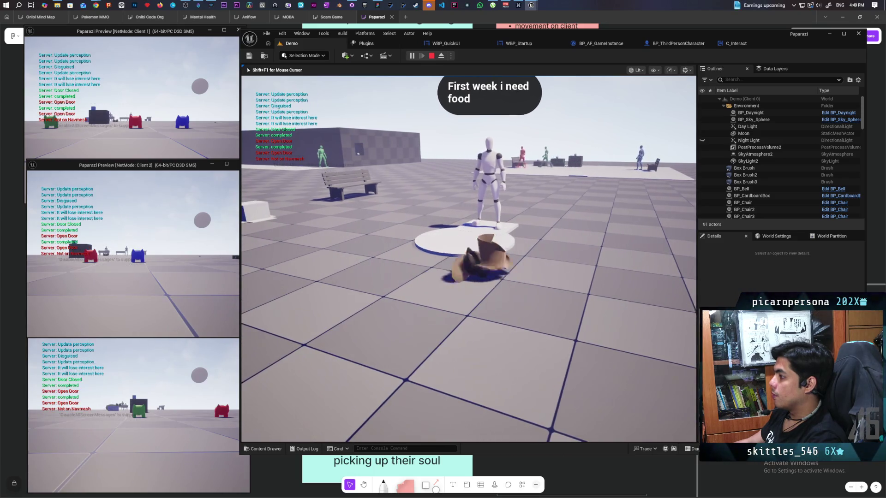
key(s)
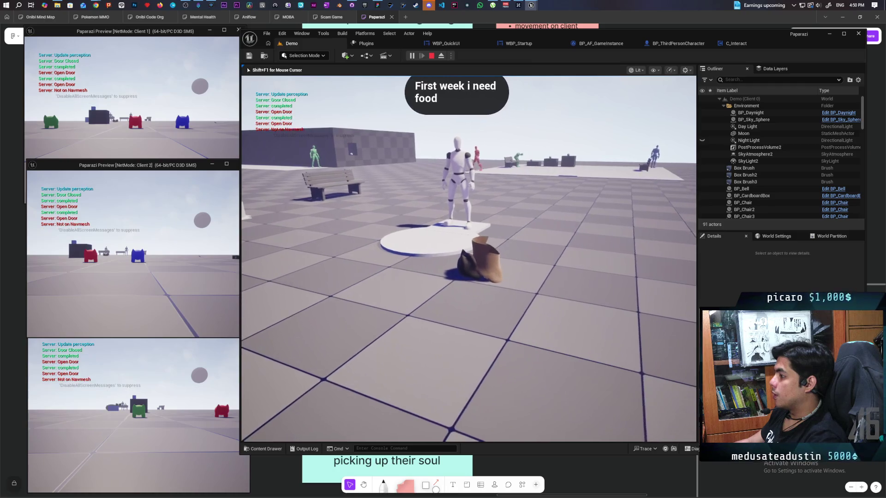
key(w)
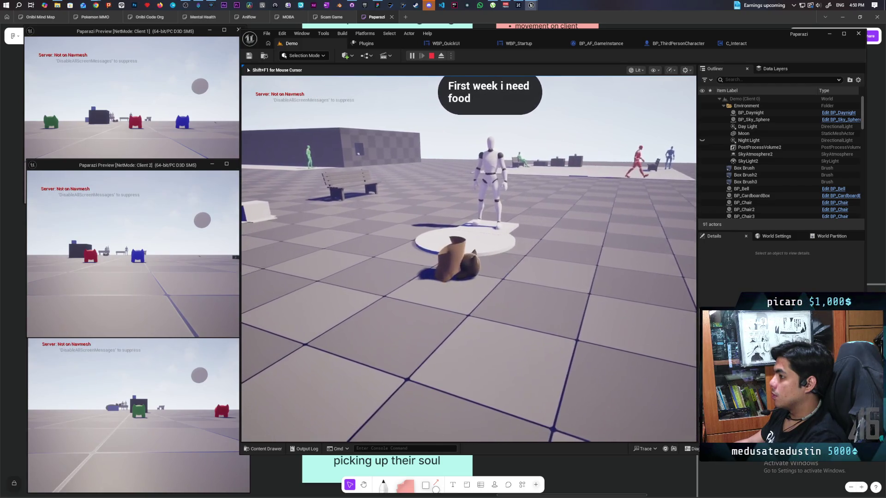
key(e)
key(e)
key(e)
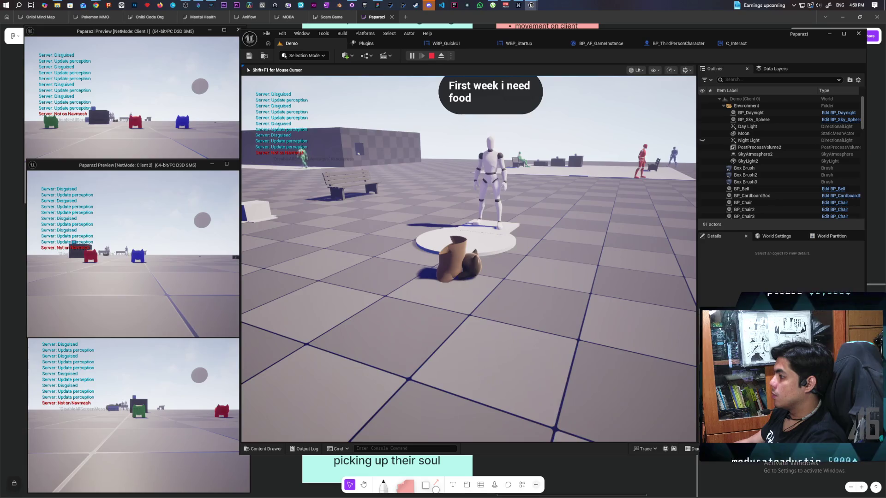
key(Escape)
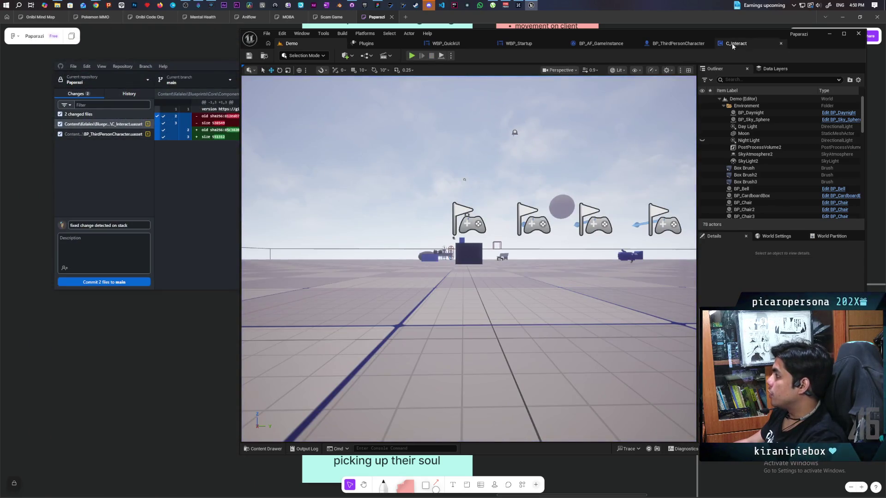
Zoom around the C_Interact component's EventGraph, then move on to BP_ThirdPersonCharacter.
click(733, 44)
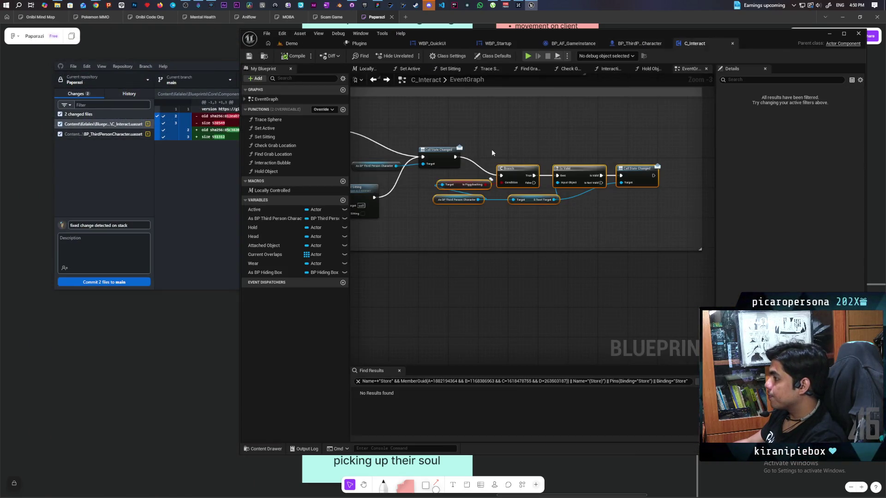
scroll(492, 149, down, 4)
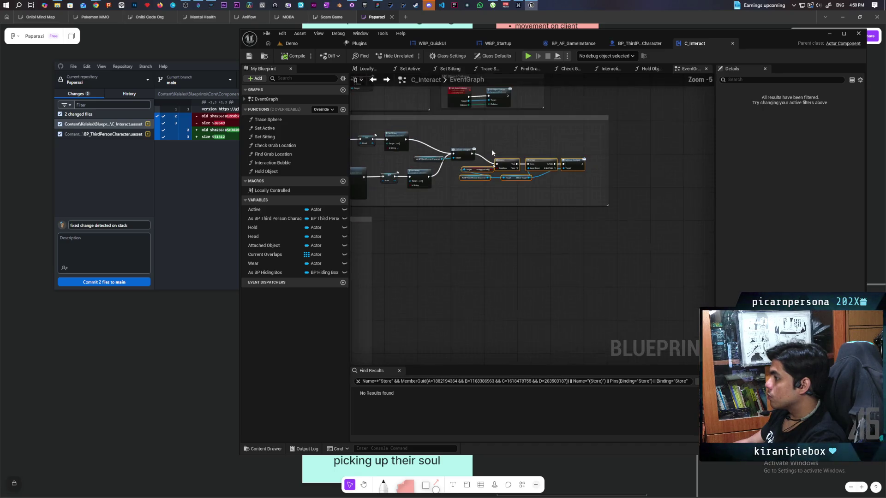
scroll(543, 192, up, 3)
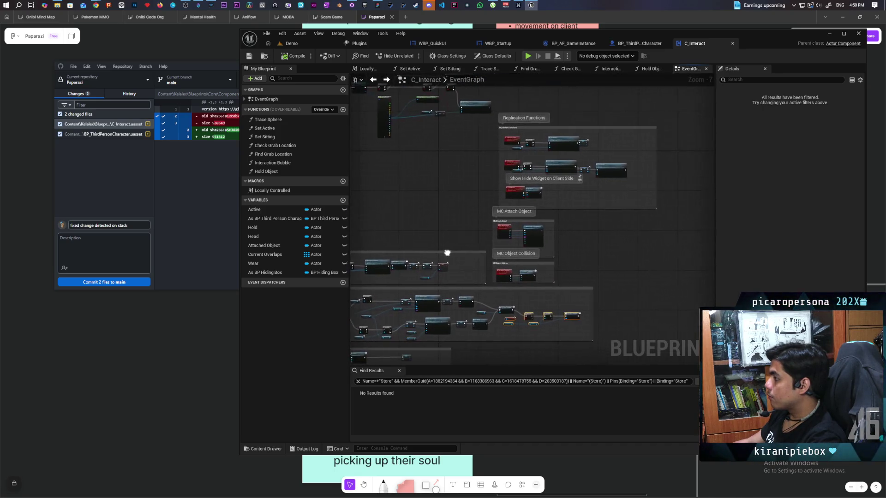
scroll(461, 233, up, 2)
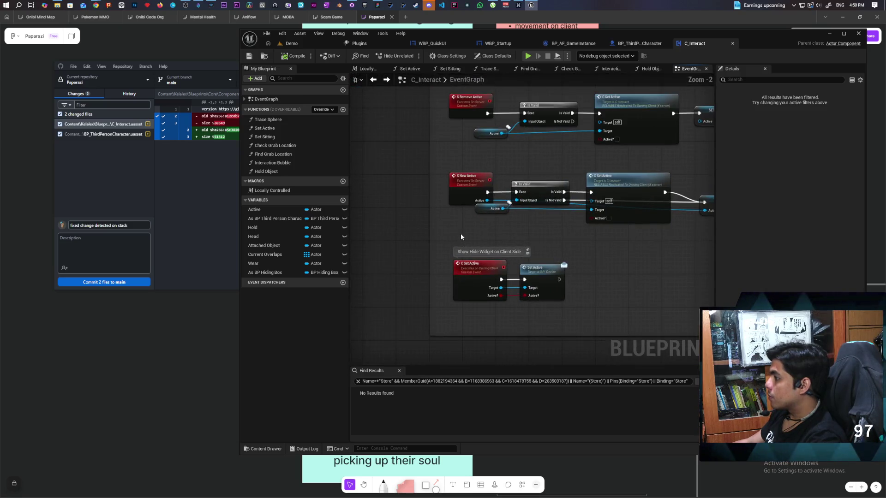
scroll(458, 237, down, 2)
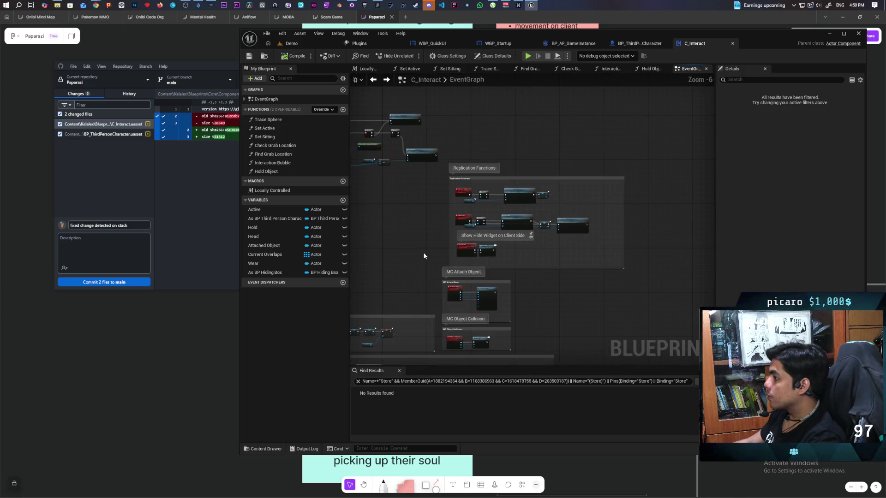
scroll(421, 253, down, 2)
click(633, 44)
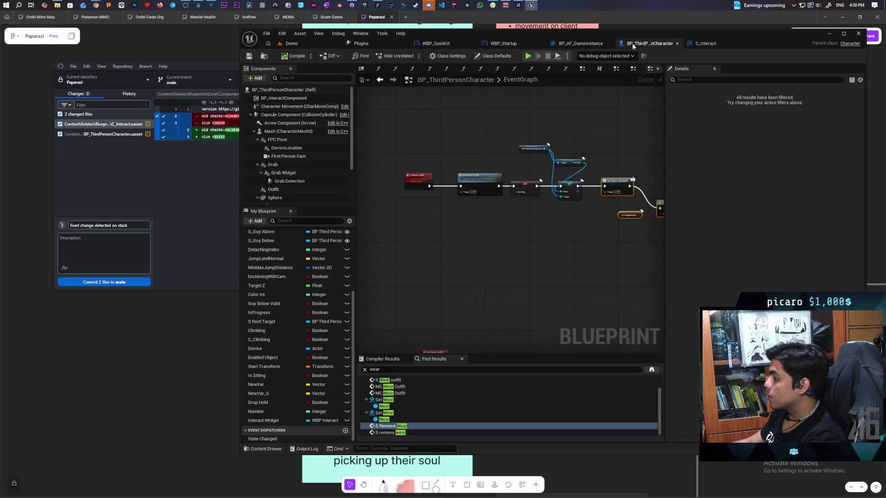
Show BP_ThirdPersonCharacter's EventGraph and select the S Remove Wear node.
click(585, 46)
click(618, 43)
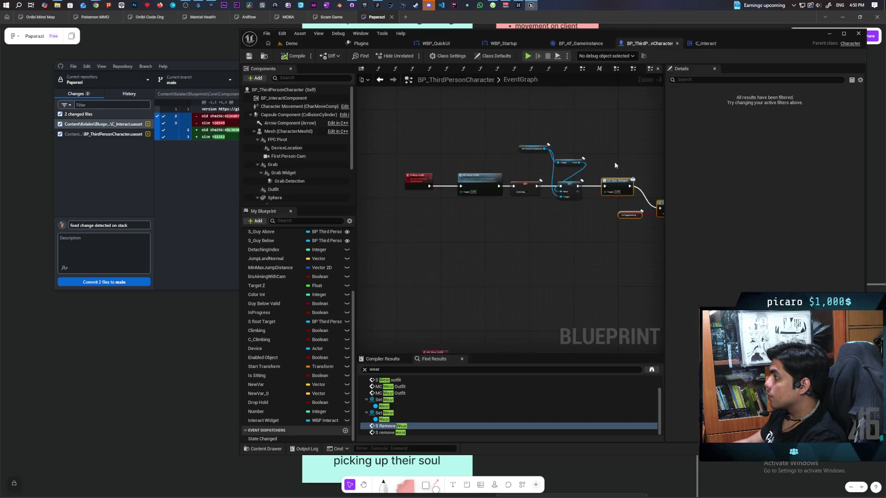
scroll(453, 177, down, 2)
scroll(470, 200, up, 6)
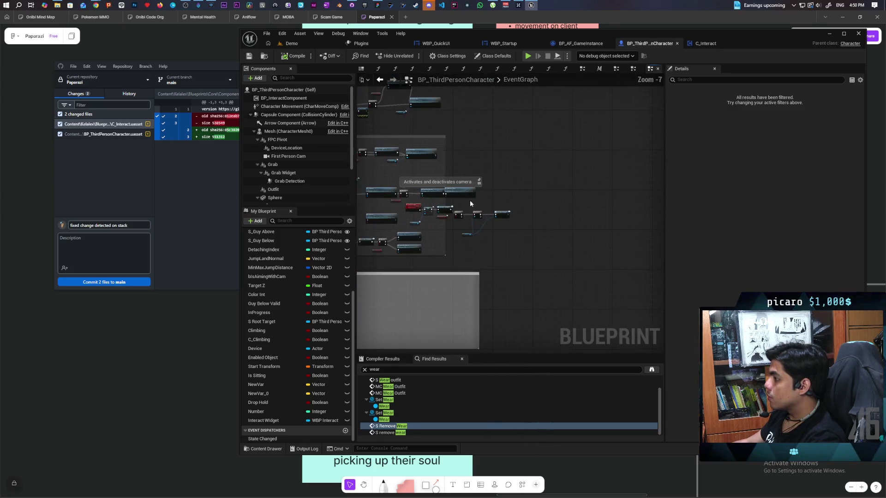
click(574, 170)
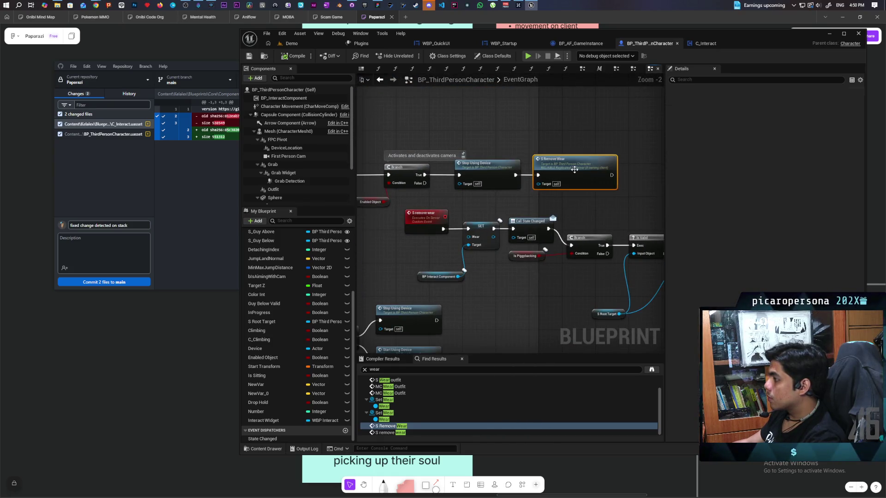
Zoom and pan the graph to bring the Store input chain and S Remove Wear into view.
scroll(514, 139, down, 2)
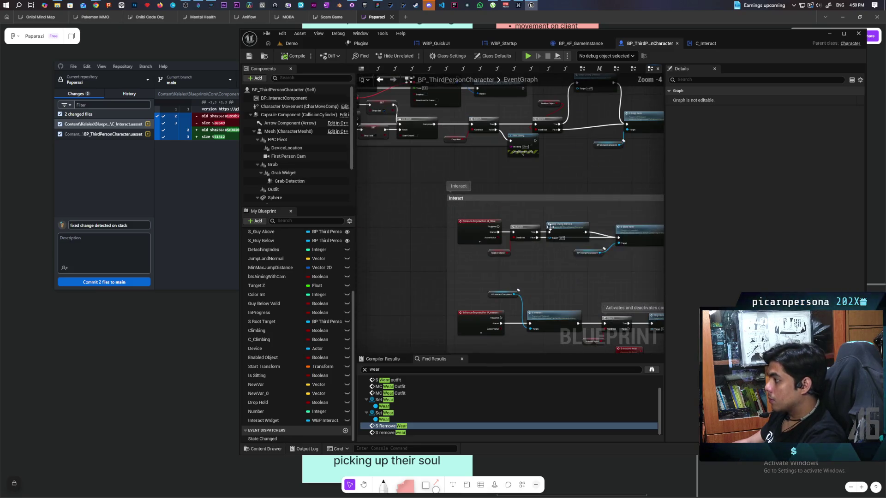
scroll(549, 235, down, 1)
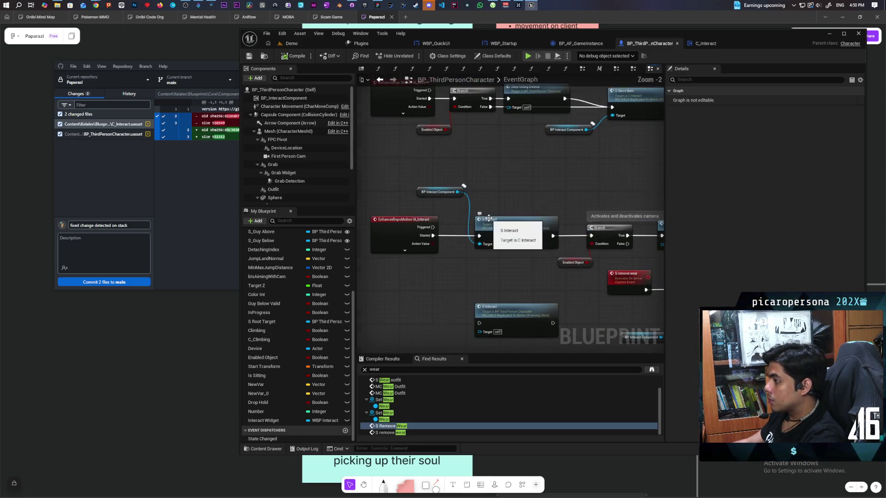
scroll(484, 188, up, 1)
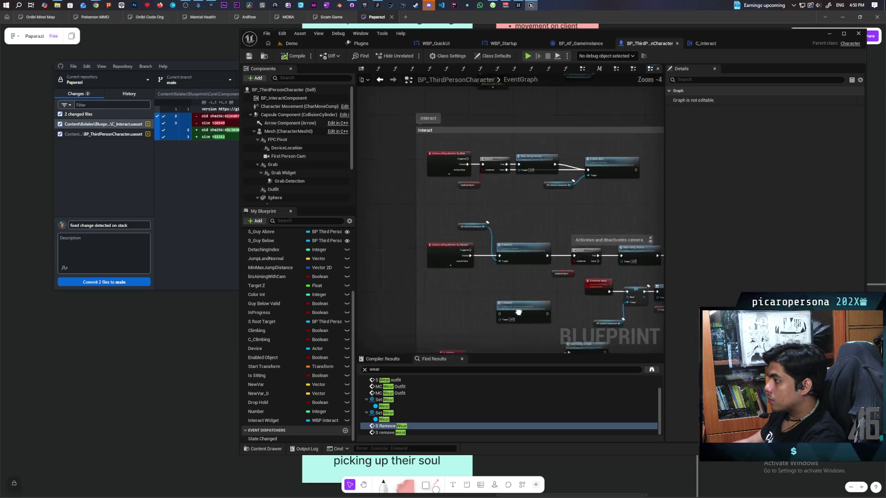
scroll(474, 198, up, 1)
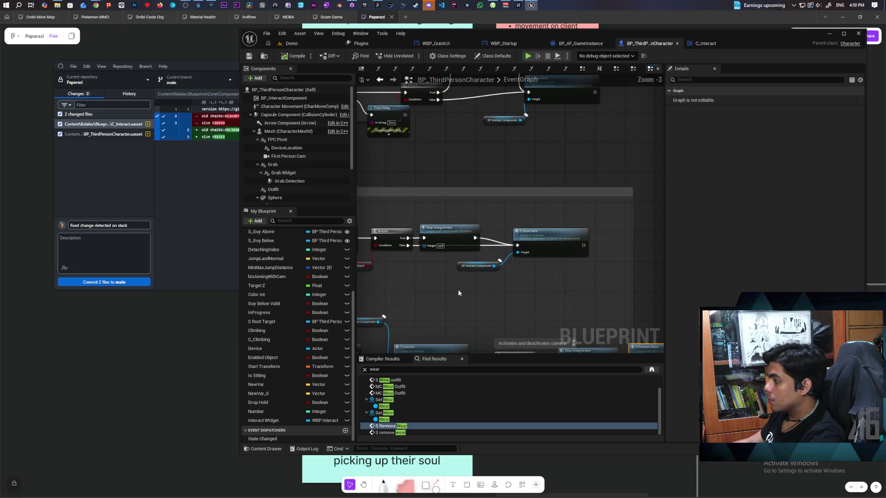
drag(508, 287, 504, 281)
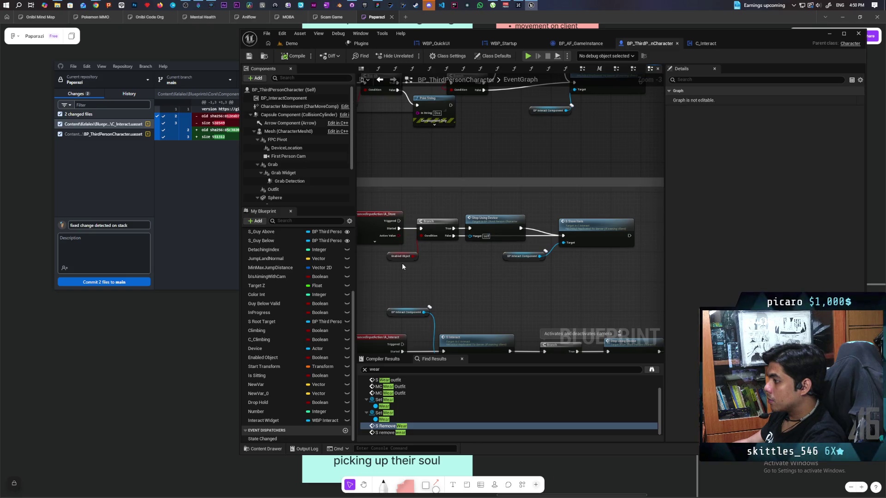
scroll(403, 267, up, 1)
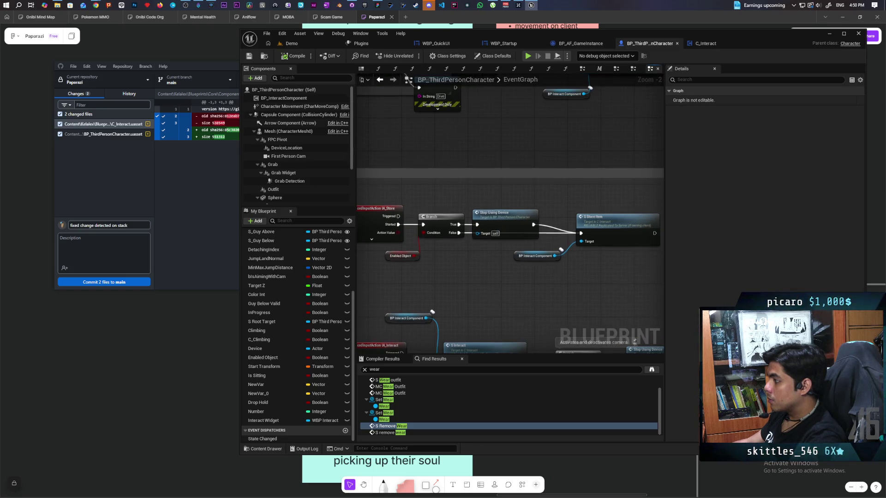
drag(538, 264, 480, 260)
mouse_move(579, 261)
mouse_down()
mouse_move(511, 212)
mouse_move(635, 188)
mouse_move(603, 203)
mouse_move(452, 190)
mouse_move(586, 182)
mouse_move(553, 181)
mouse_up()
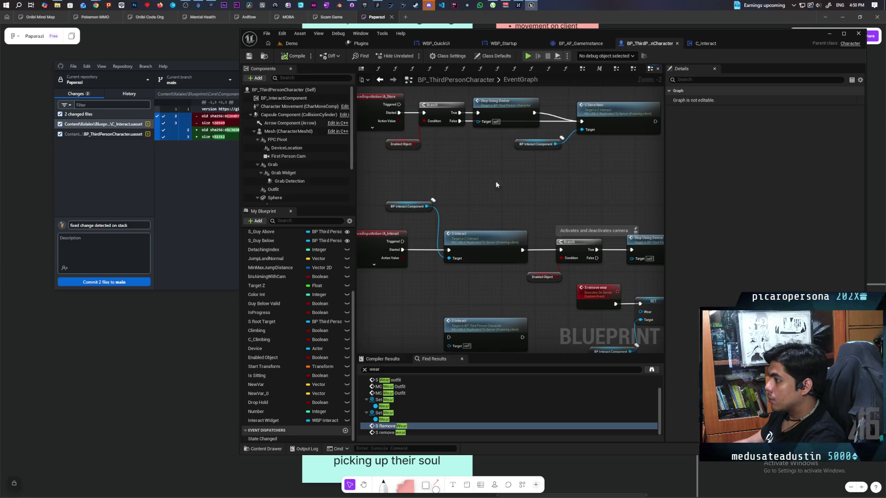
Paste S Remove Wear between Stop Using Device and Store Item, wire it, then open StopUsingDevice.
drag(635, 166, 507, 186)
drag(641, 185, 646, 187)
click(446, 201)
key(ctrl+v)
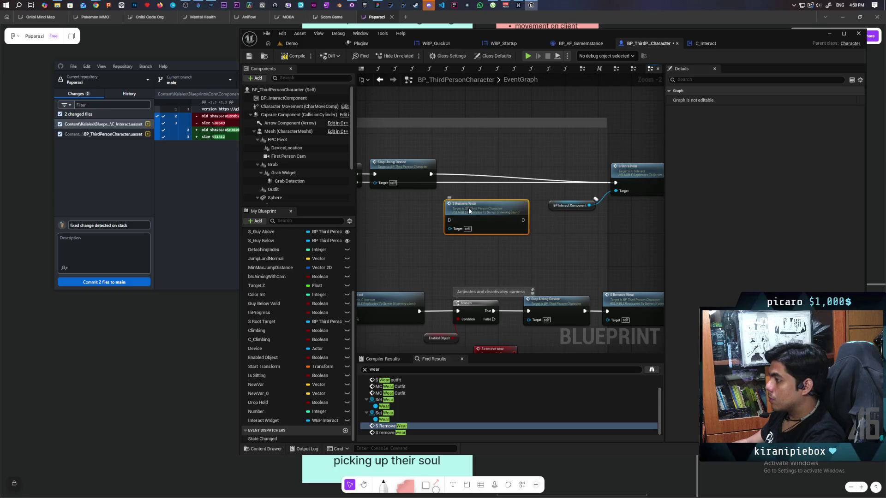
drag(465, 207, 476, 167)
drag(429, 175, 466, 174)
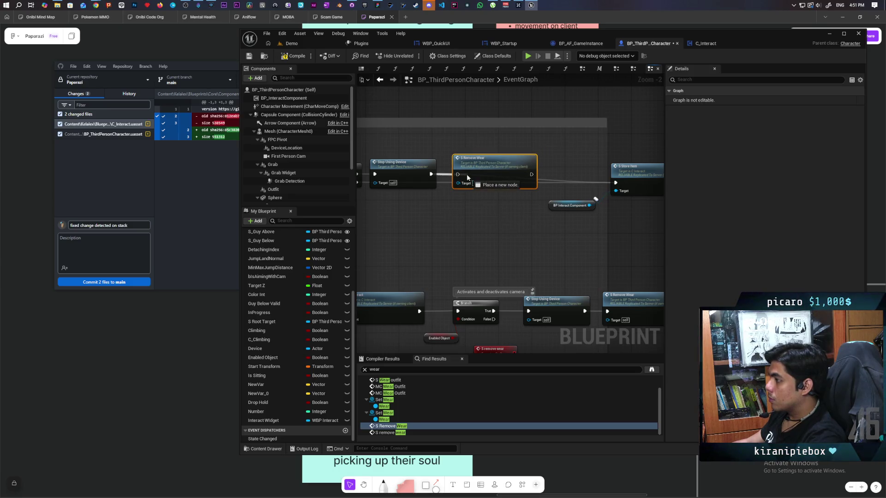
mouse_move(439, 210)
mouse_down()
mouse_move(518, 203)
mouse_move(518, 220)
mouse_up()
double_click(520, 154)
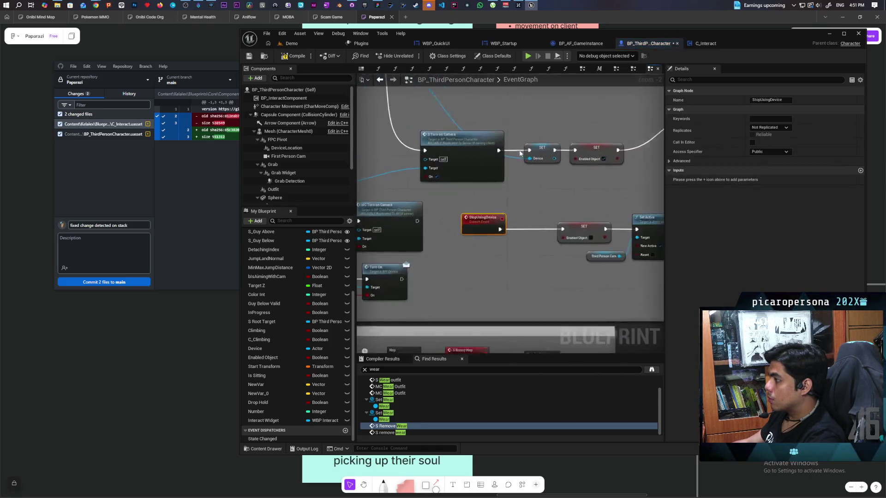
Review the Set Active and Turn on Camera nodes, then launch multiplayer play from the Demo level.
scroll(544, 185, down, 2)
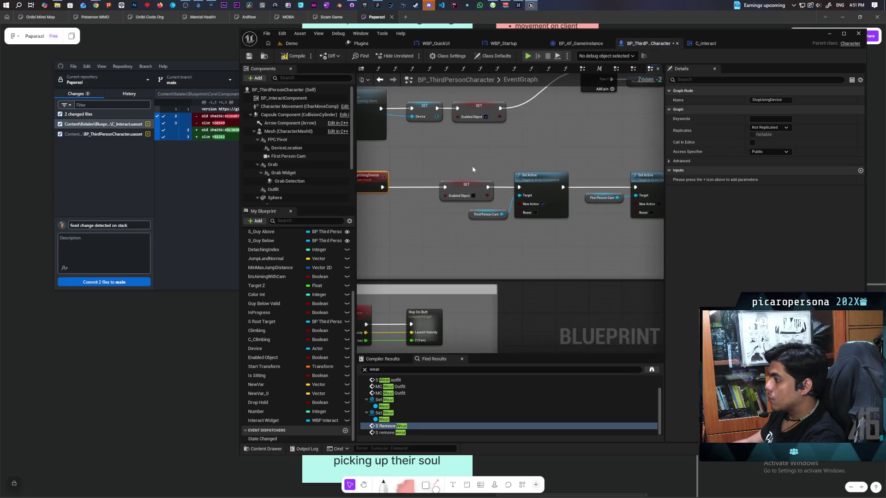
mouse_move(419, 152)
mouse_down()
mouse_move(530, 155)
mouse_move(419, 144)
mouse_up()
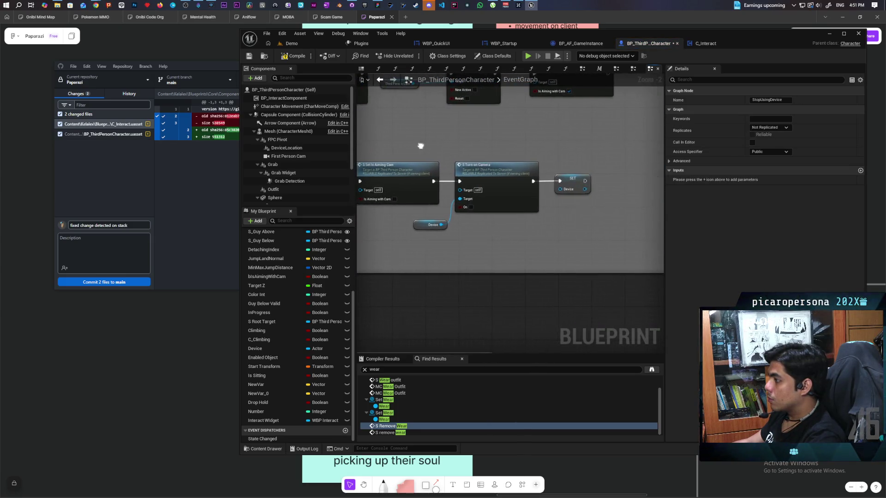
drag(516, 148, 418, 149)
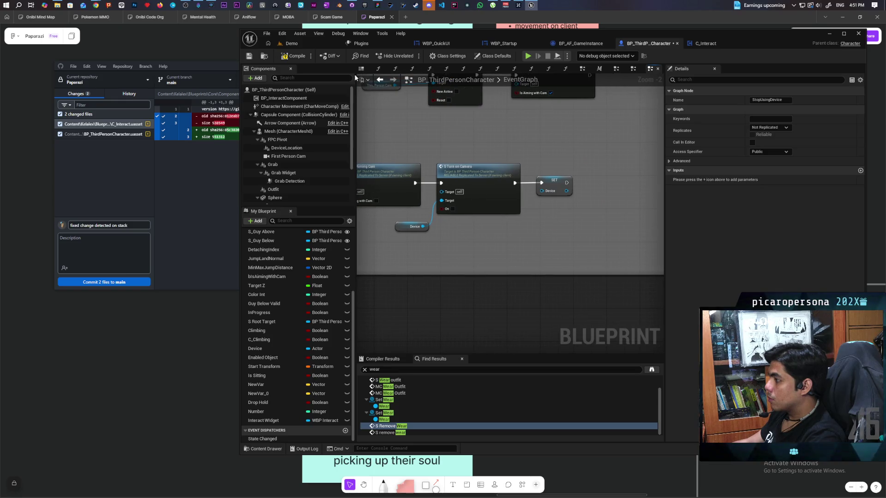
click(303, 42)
click(412, 56)
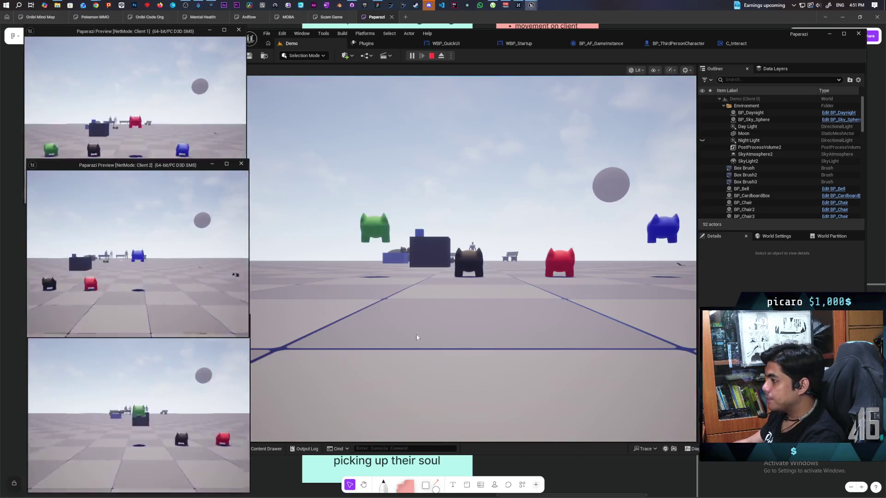
Walk the player onto the white disc, toggling the box disguise off and on to test NPCs.
click(473, 259)
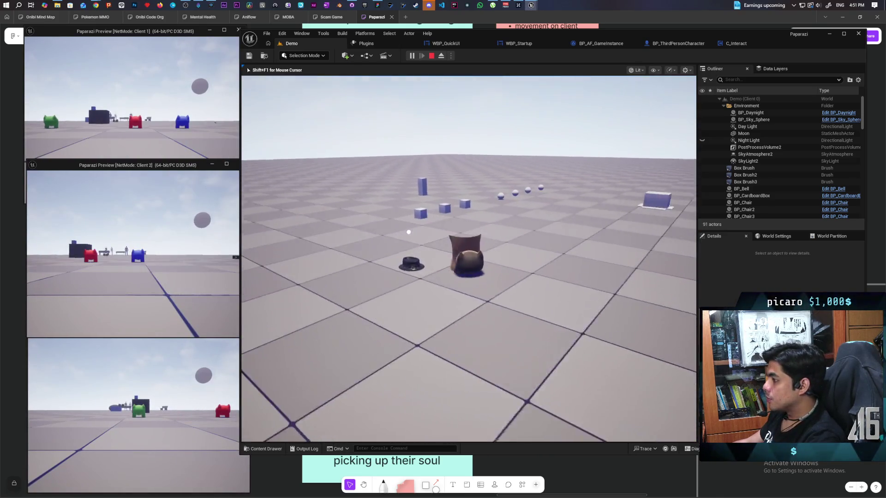
key(w)
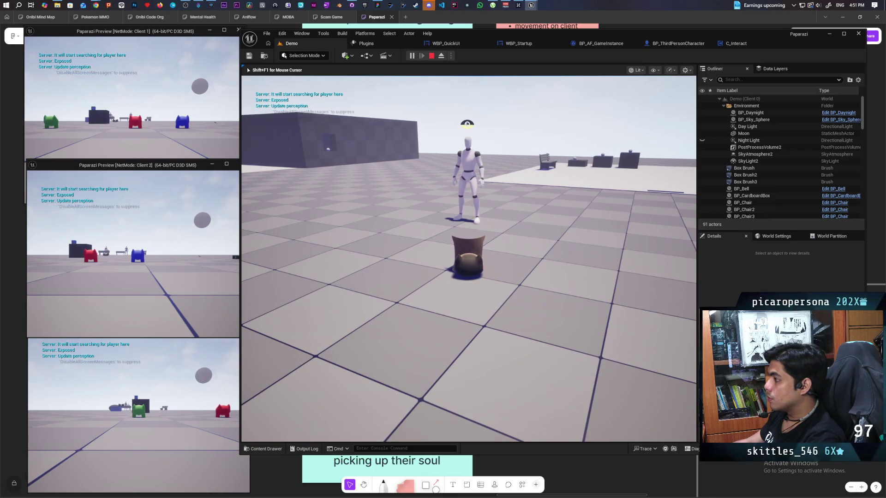
key(e)
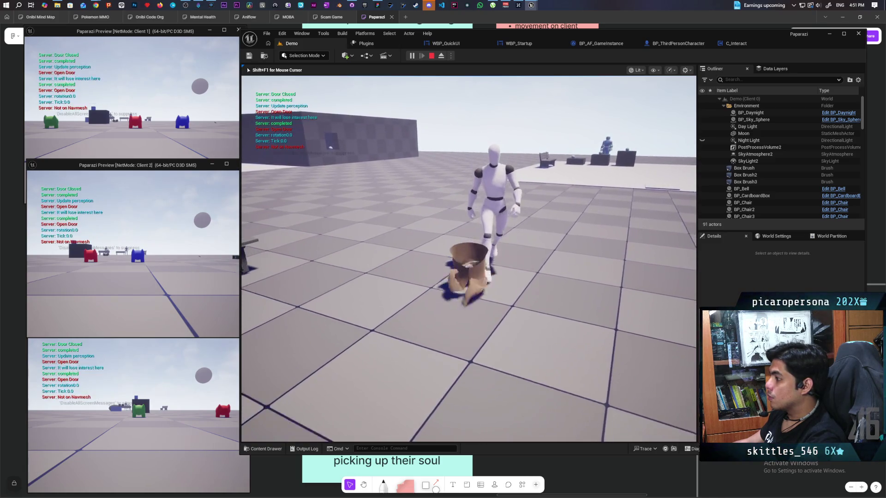
key(e)
key(e)
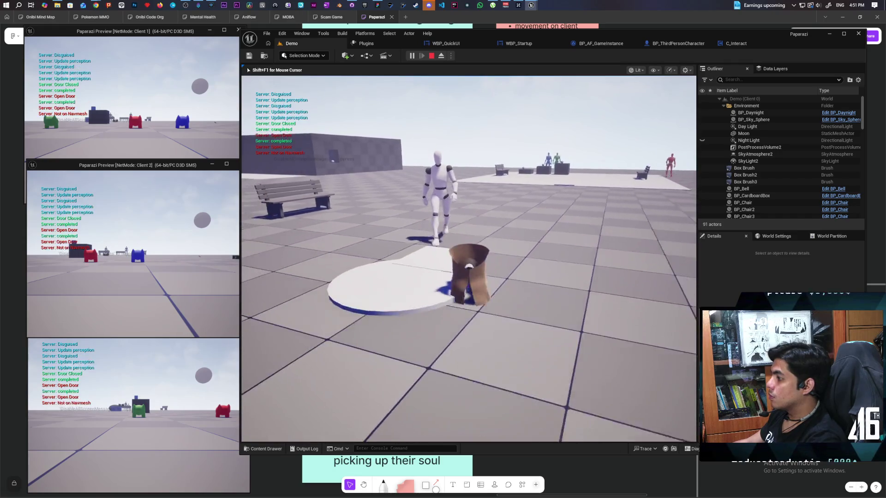
key(w)
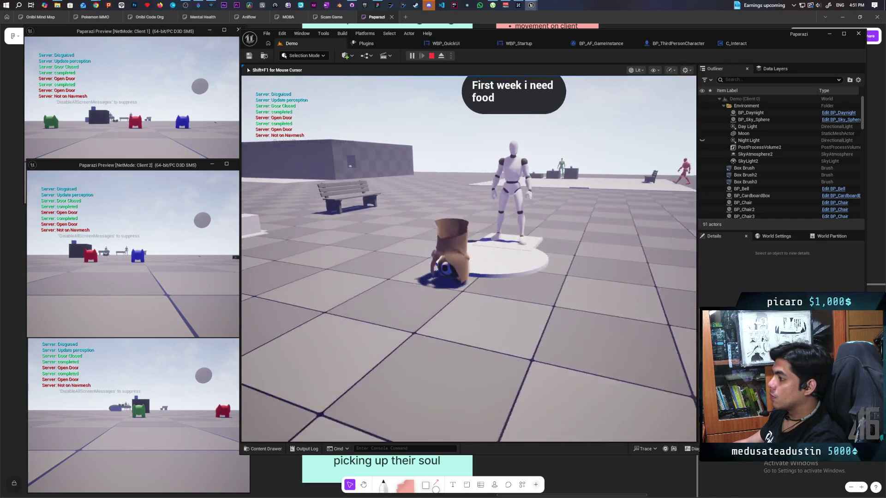
key(e)
key(e)
key(e)
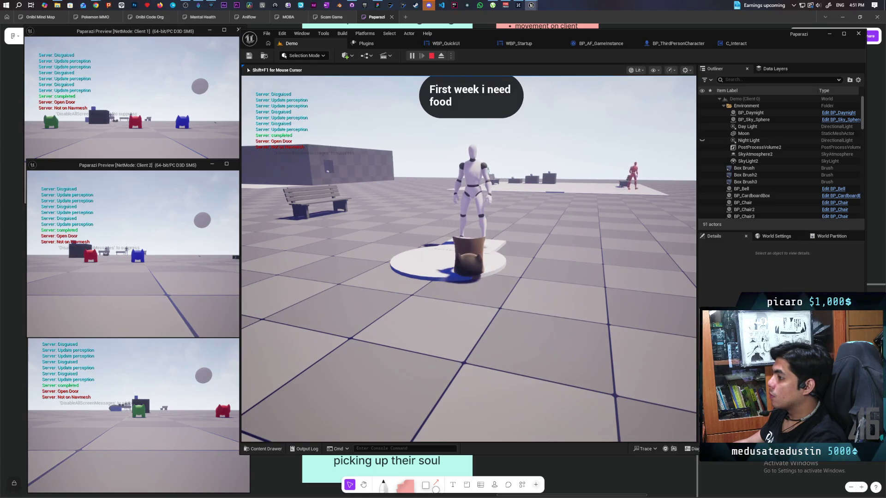
key(e)
key(e)
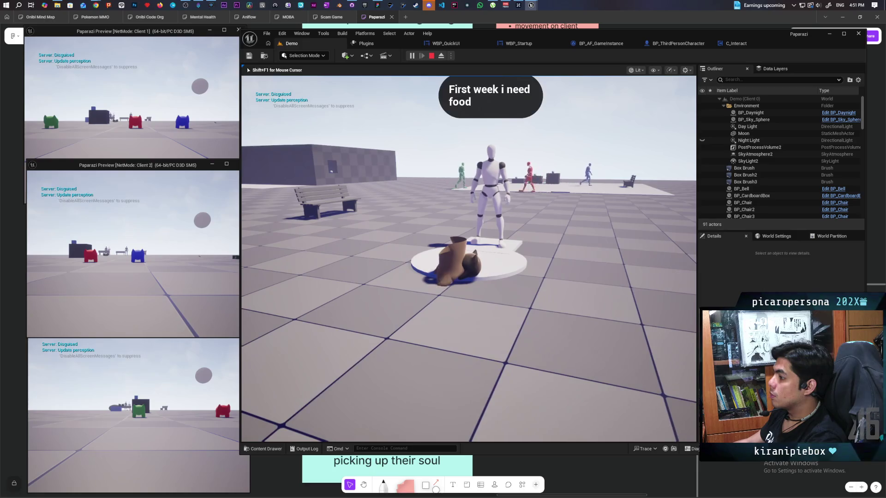
key(e)
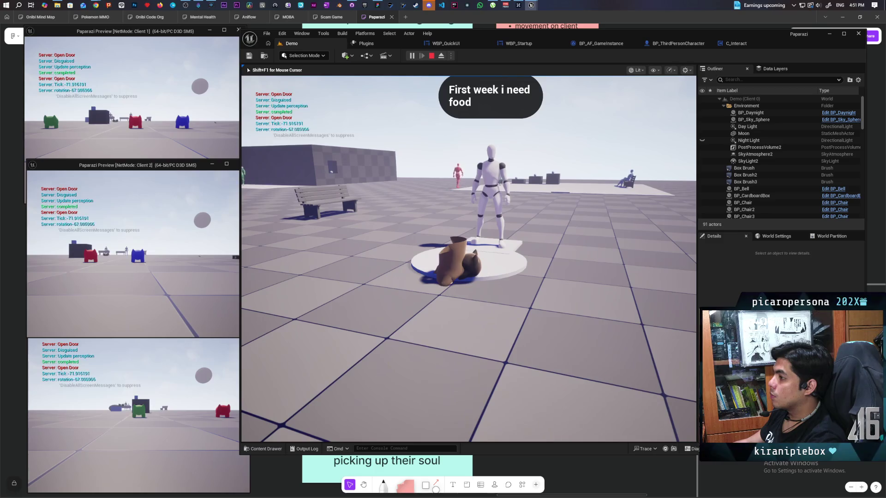
Switch disguise shapes, drop the hat, walk the bag disguise around the pad, then end the session.
key(e)
key(e)
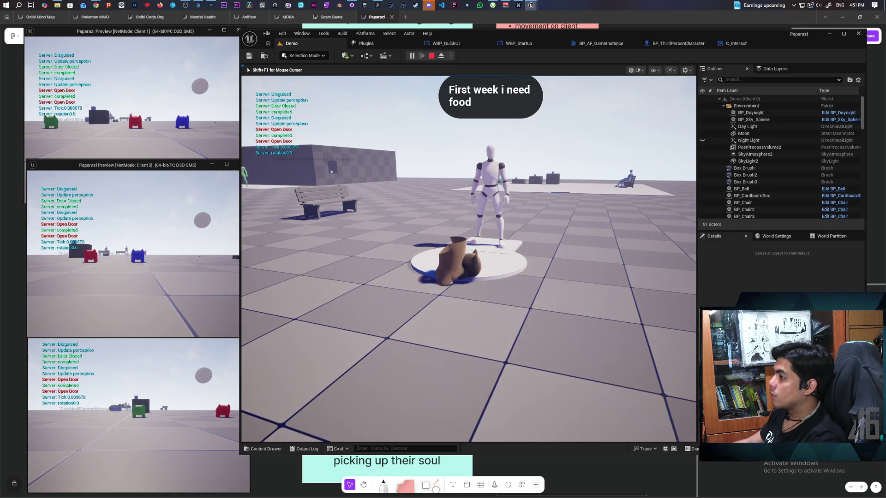
key(e)
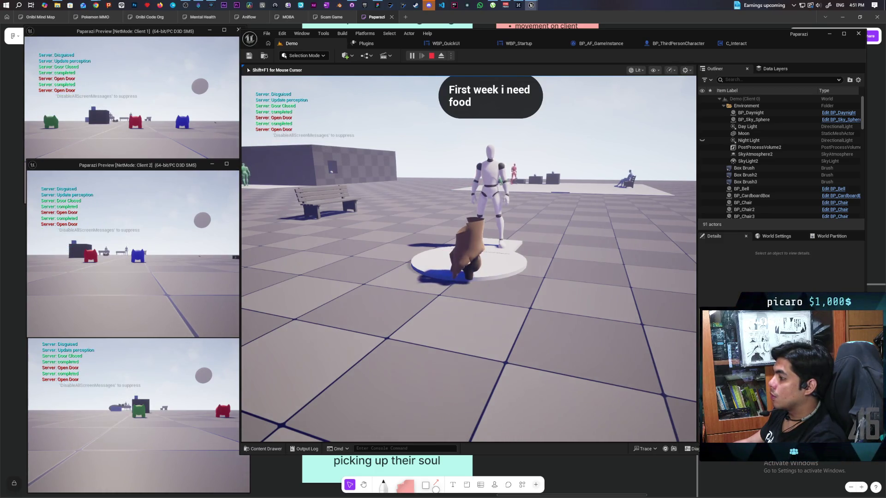
key(e)
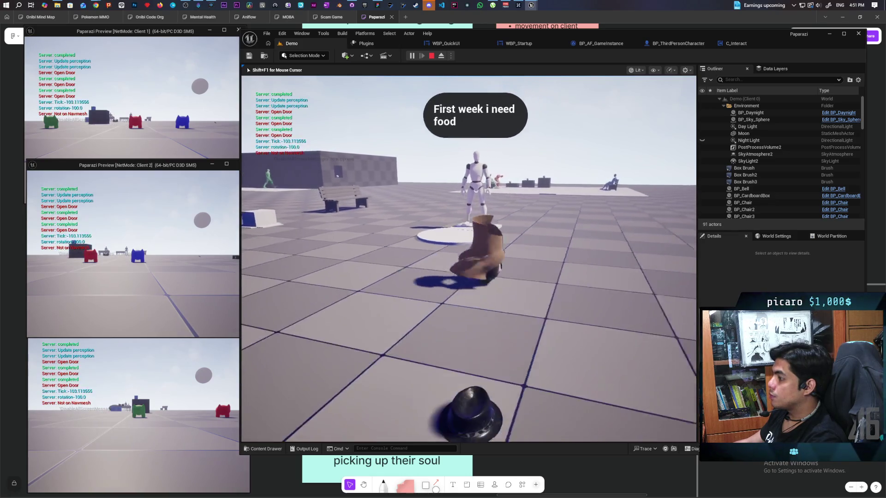
key(e)
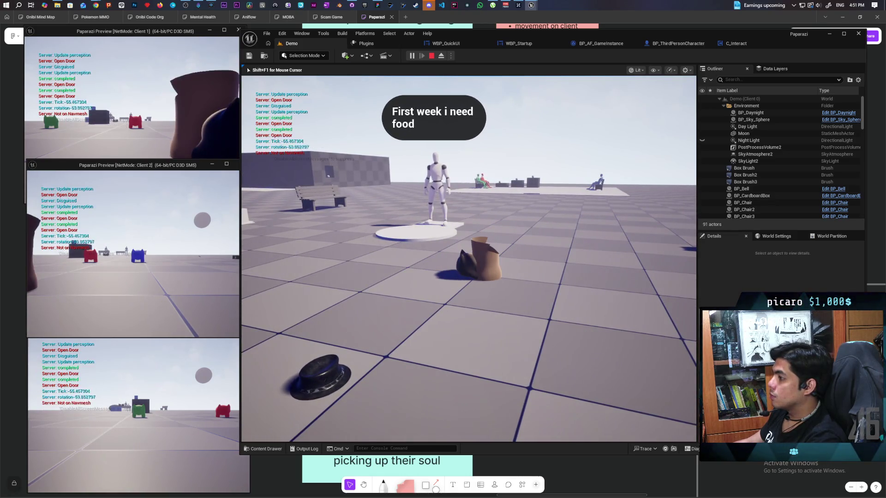
key(w)
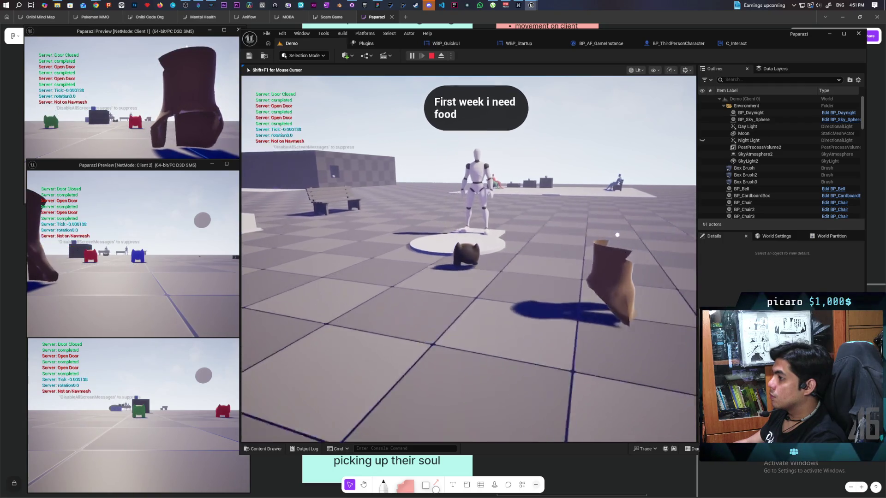
key(w)
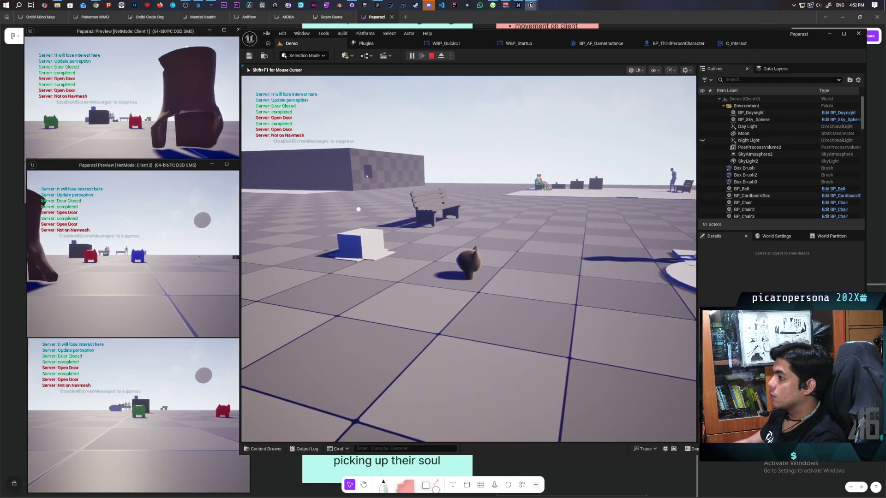
key(w)
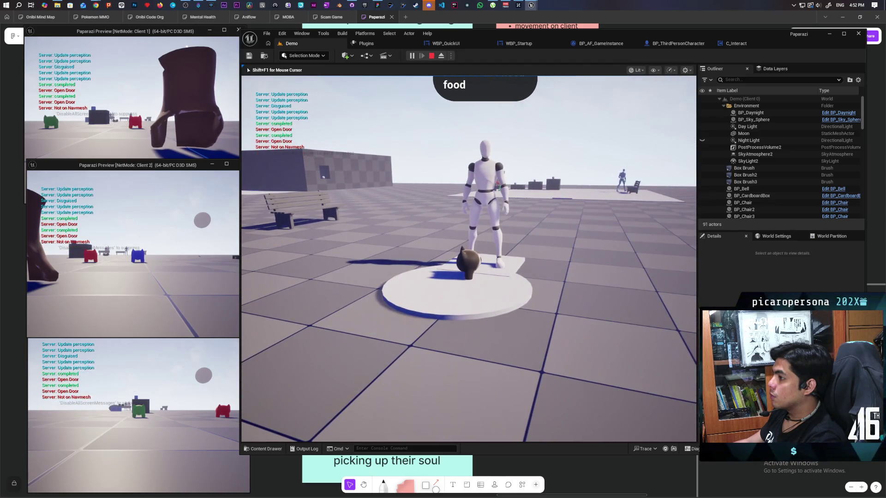
key(Escape)
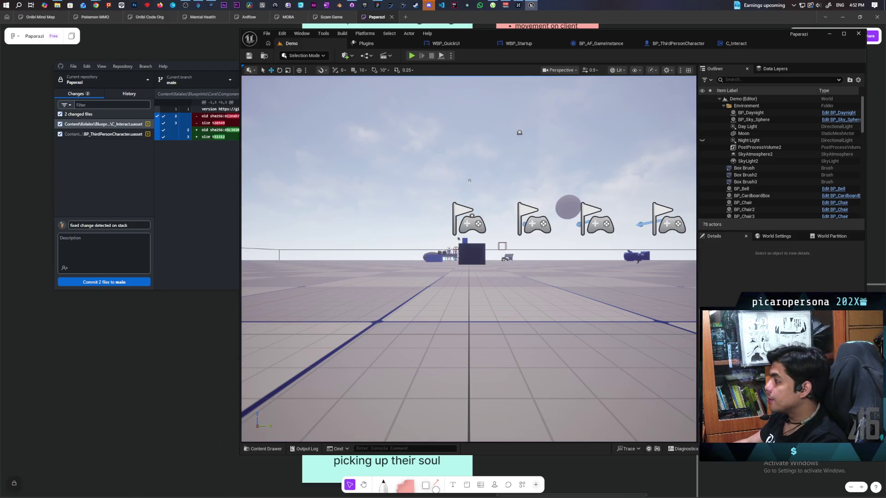
Find the S remove wear nodes in the character graph and centre on the SET and Interact Component nodes.
click(673, 44)
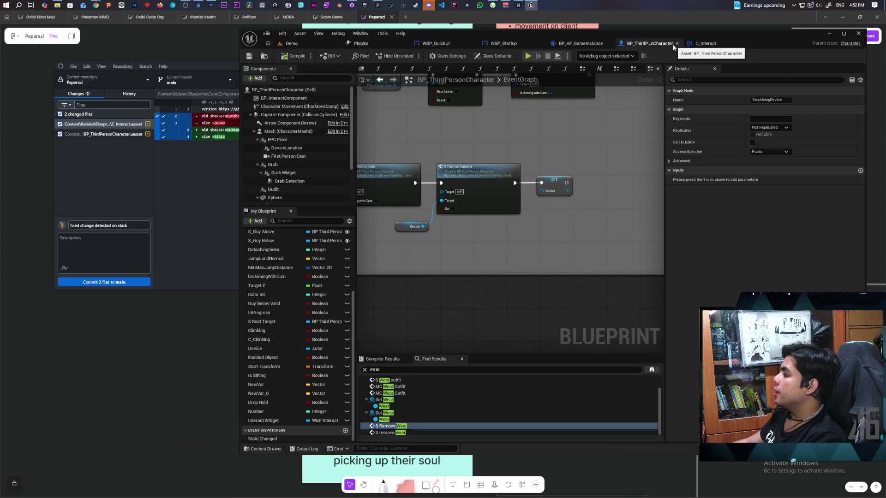
scroll(548, 161, down, 5)
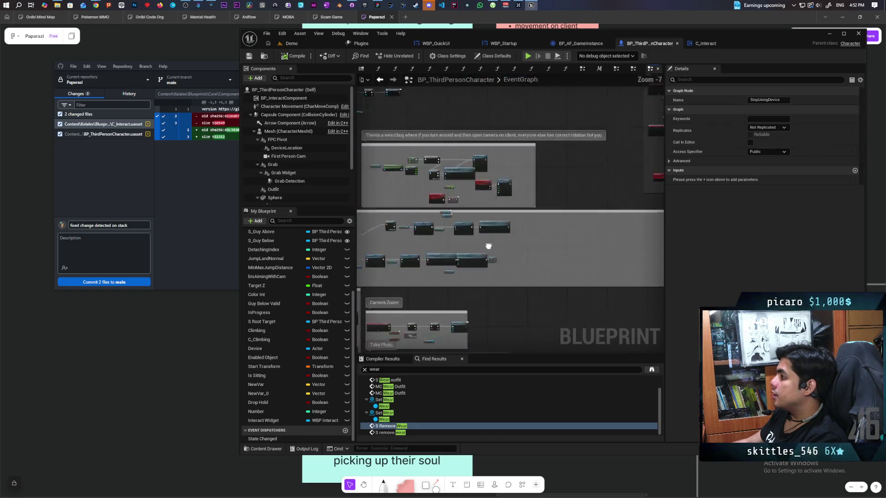
scroll(380, 303, up, 4)
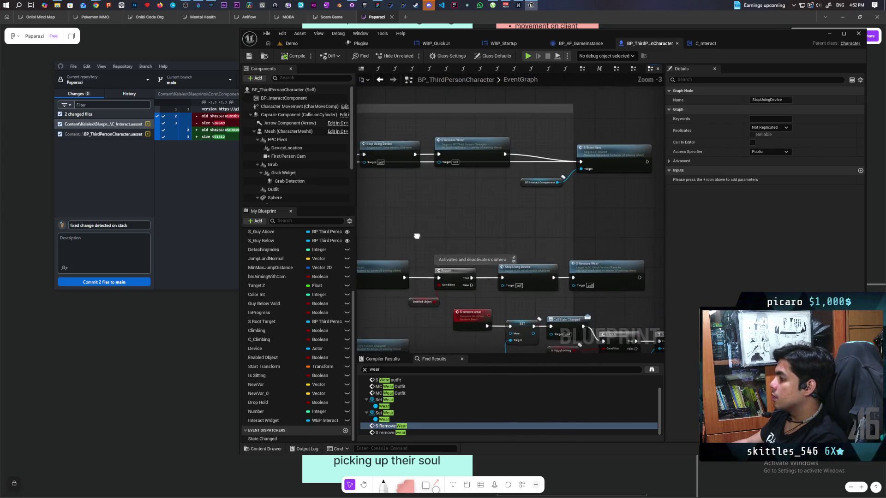
mouse_move(524, 164)
mouse_down()
mouse_move(544, 148)
mouse_move(501, 140)
mouse_up()
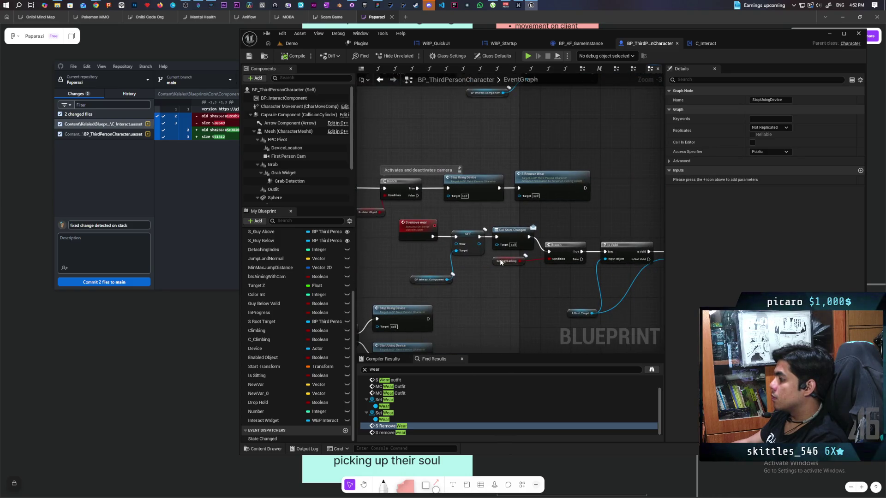
scroll(451, 276, up, 3)
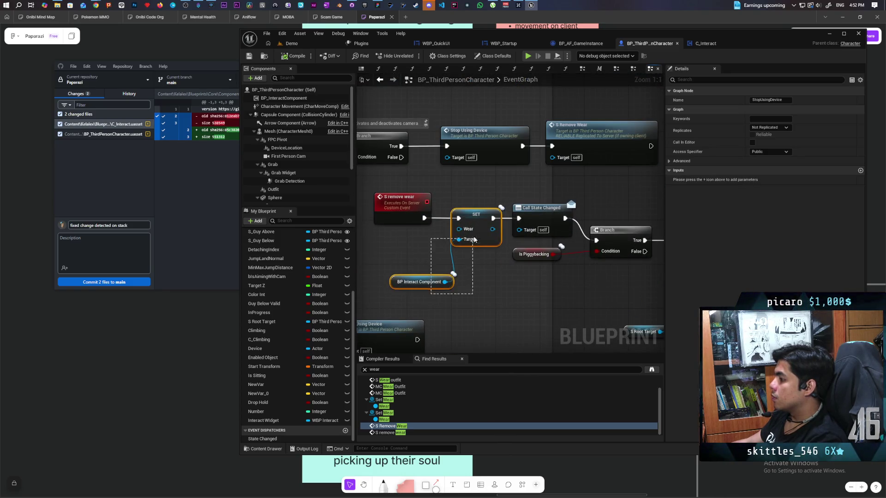
drag(475, 240, 474, 239)
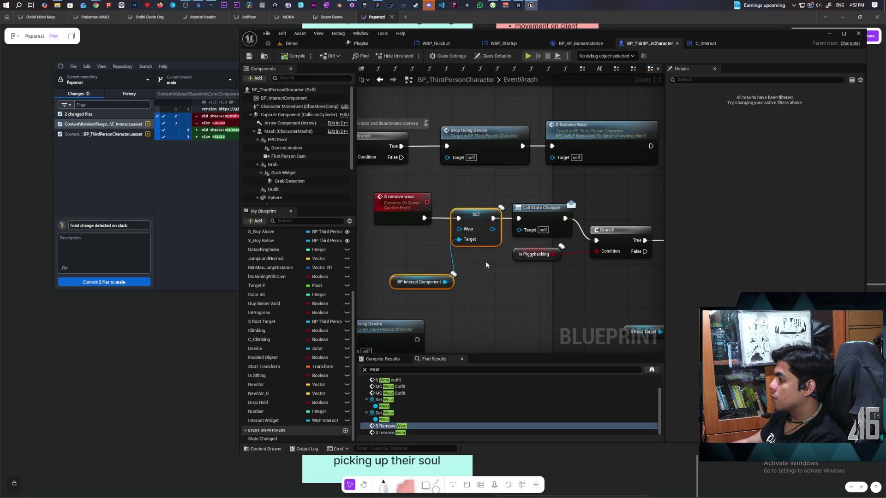
scroll(486, 264, down, 2)
mouse_move(485, 262)
mouse_down()
mouse_move(491, 249)
mouse_move(479, 234)
mouse_up()
key(f)
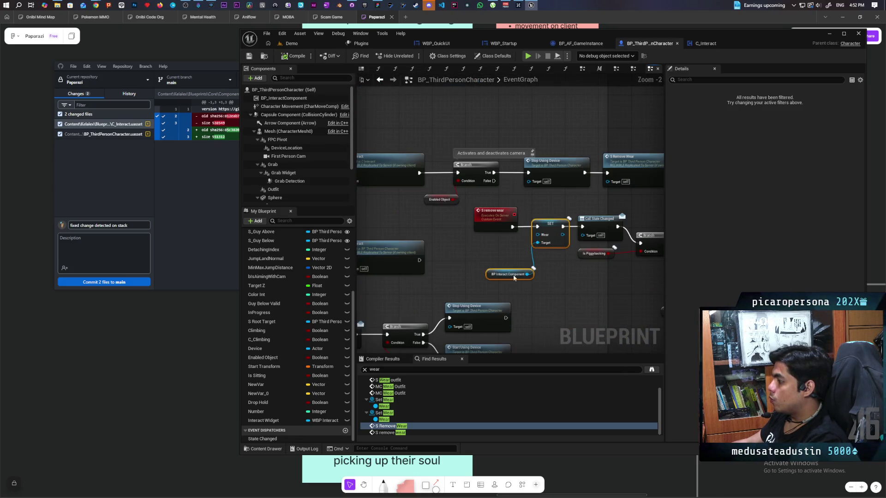
Pan to the Branch and Stop Using Device nodes and stretch the comment box wider to the right.
mouse_move(559, 279)
mouse_down()
mouse_move(437, 247)
mouse_move(559, 266)
mouse_move(626, 297)
mouse_up()
scroll(627, 297, down, 2)
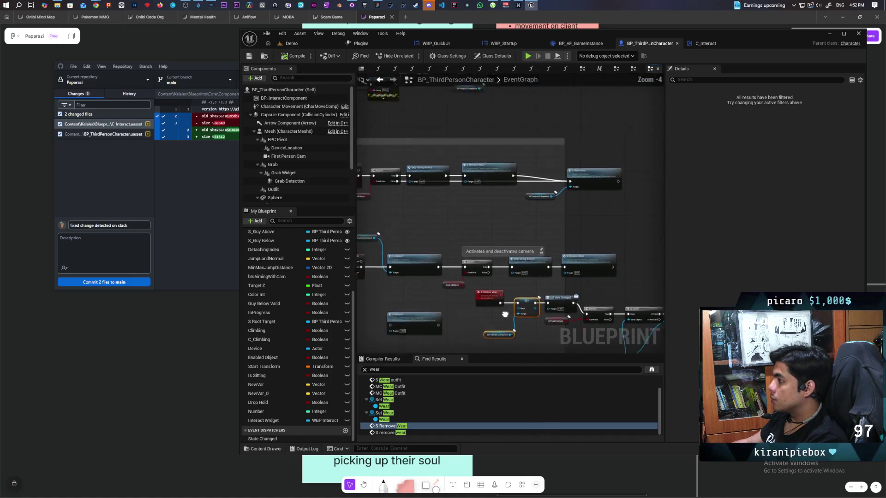
mouse_move(496, 247)
mouse_down()
mouse_move(556, 248)
mouse_move(540, 246)
mouse_move(607, 264)
mouse_up()
scroll(608, 264, down, 1)
scroll(607, 264, up, 2)
mouse_move(524, 233)
mouse_down()
mouse_move(469, 231)
mouse_move(422, 215)
mouse_up()
scroll(460, 282, up, 1)
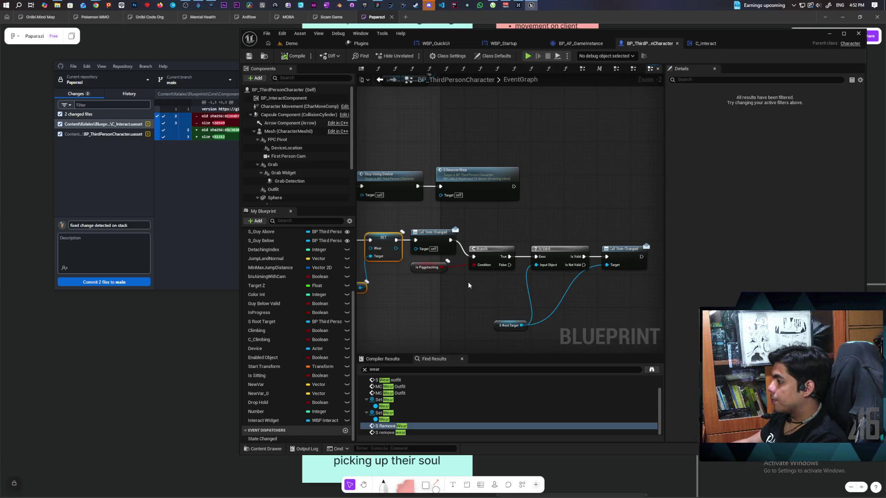
drag(468, 285, 517, 319)
mouse_move(489, 217)
mouse_down()
mouse_move(513, 241)
mouse_move(526, 306)
mouse_move(544, 321)
mouse_up()
scroll(509, 203, down, 2)
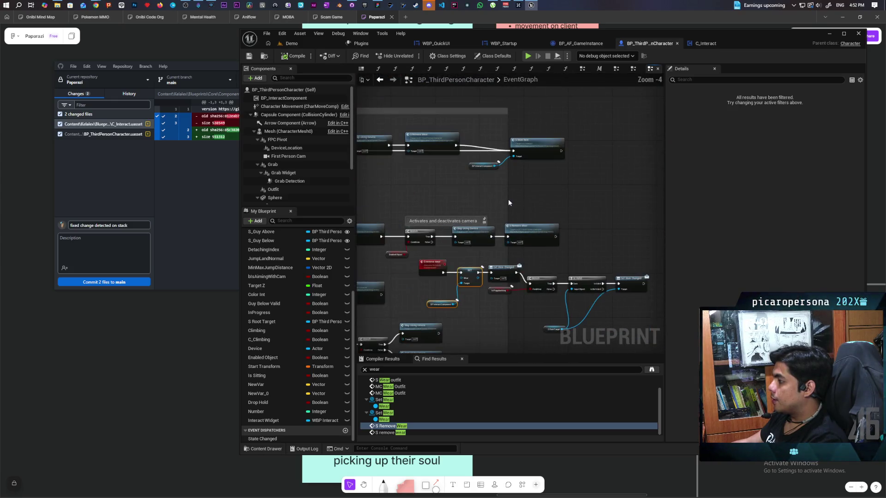
drag(509, 203, 662, 206)
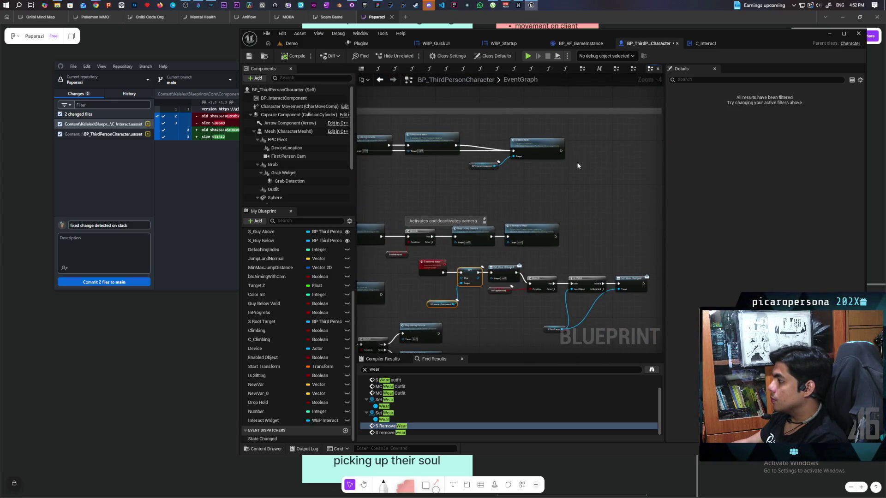
click(295, 44)
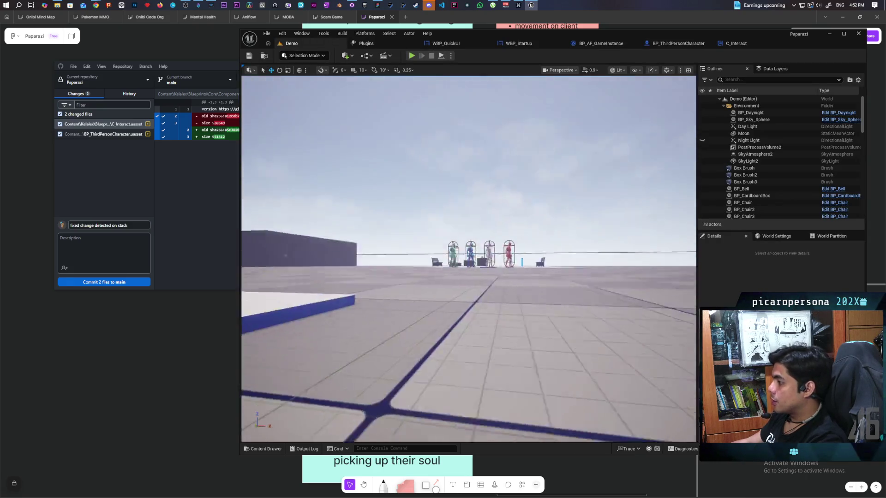
From the selected white NPC, open BP_NPCController and then its Is Disguised function.
click(520, 323)
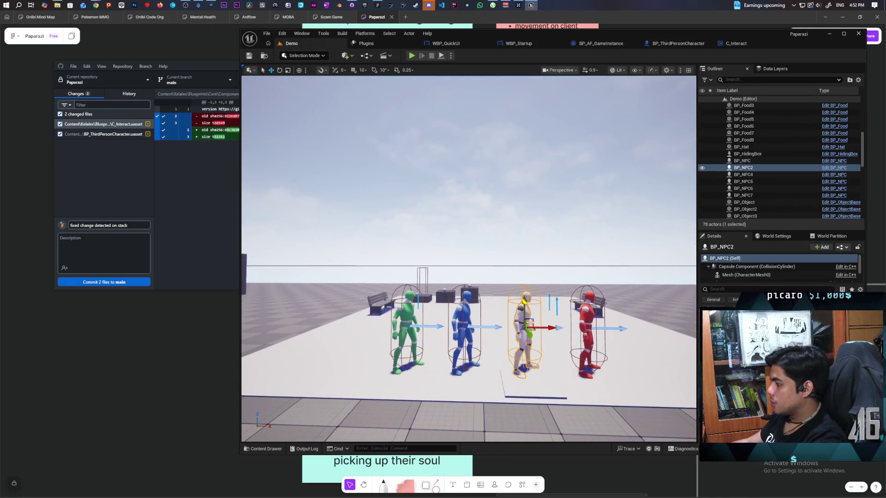
key(ctrl+b)
click(445, 346)
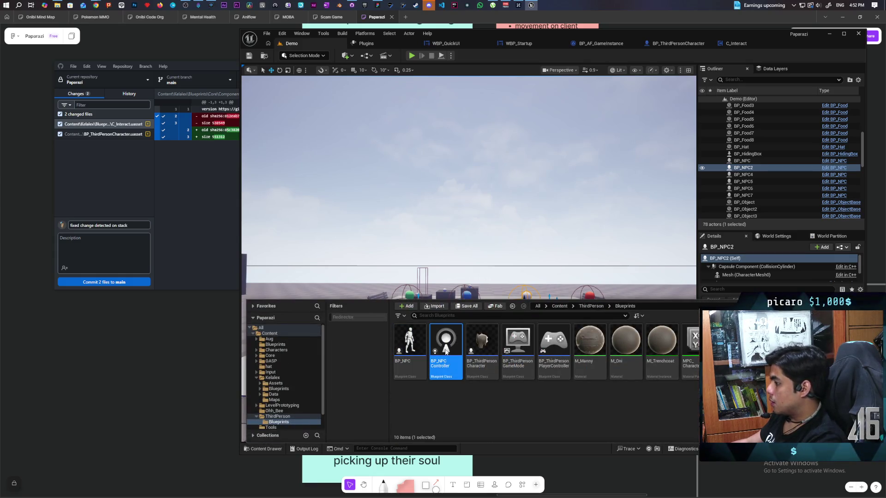
double_click(446, 351)
scroll(418, 267, down, 5)
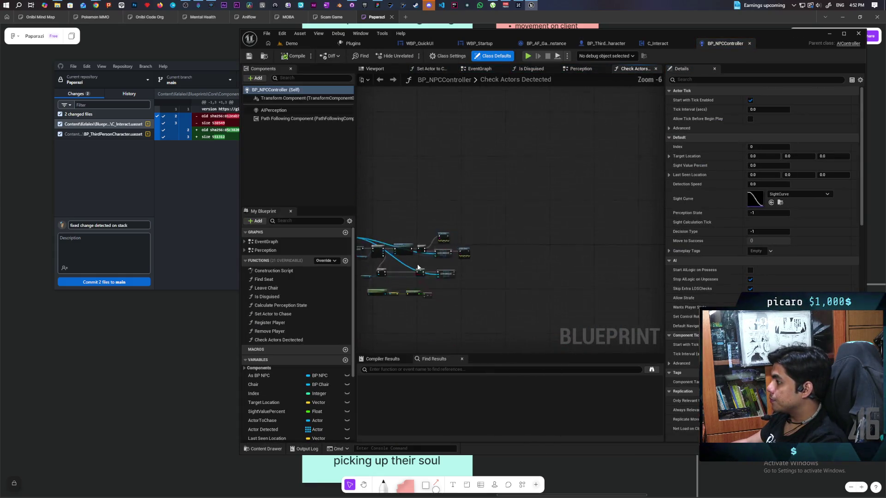
scroll(418, 267, up, 4)
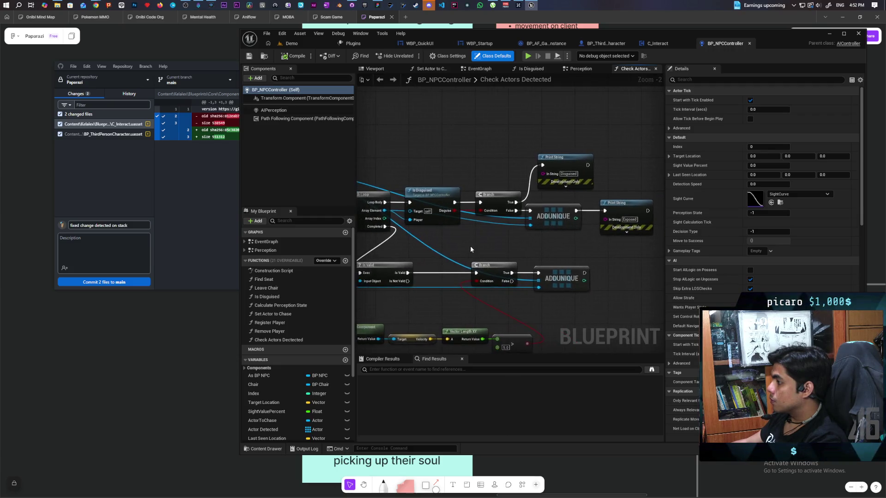
scroll(470, 249, up, 1)
scroll(531, 205, up, 1)
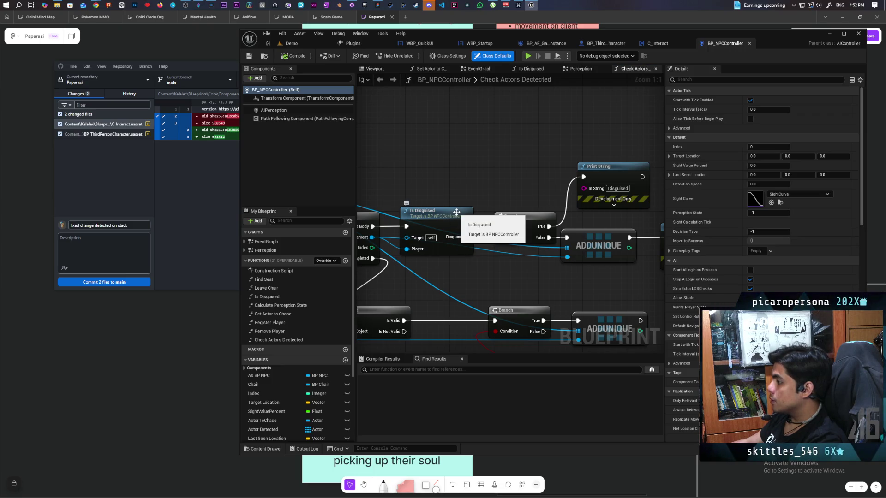
double_click(457, 212)
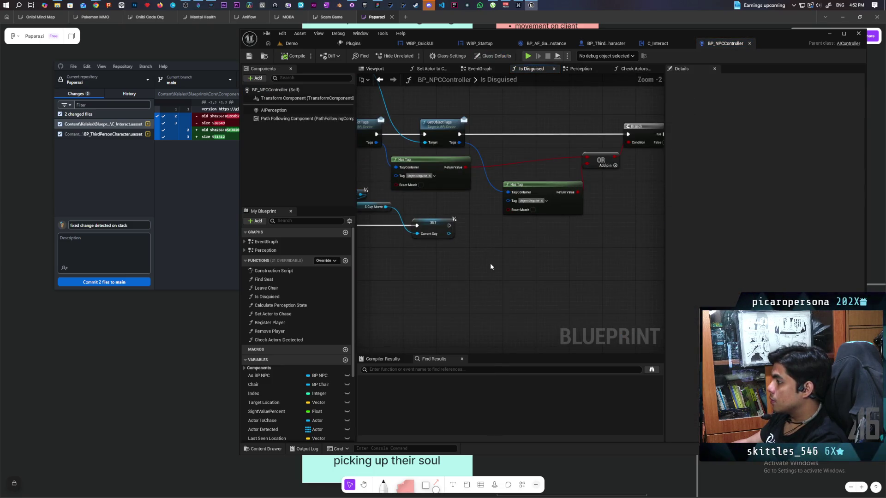
Pan across the Is Disguised graph through its entry, Sequence, Get Object Tags and SET nodes.
mouse_move(425, 268)
mouse_down()
mouse_move(490, 276)
mouse_move(592, 266)
mouse_move(589, 299)
mouse_move(501, 318)
mouse_move(457, 316)
mouse_move(606, 315)
mouse_move(557, 308)
mouse_move(544, 297)
mouse_move(591, 291)
mouse_move(546, 277)
mouse_up()
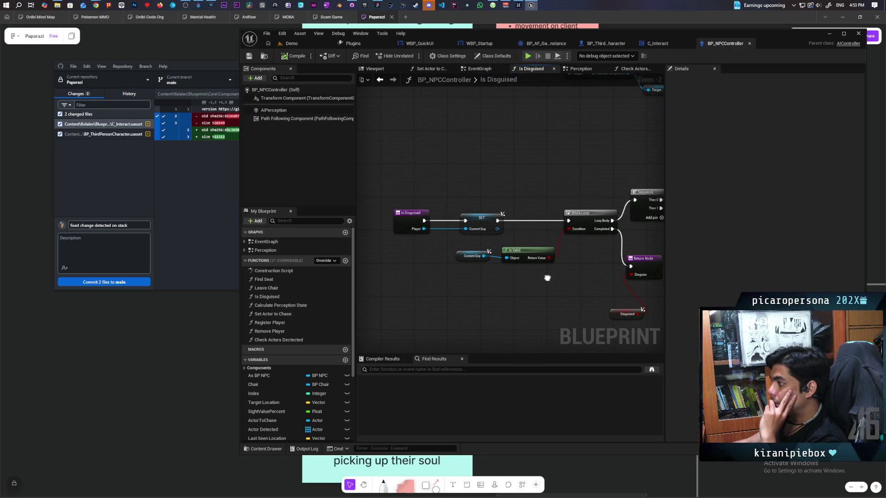
drag(547, 278, 503, 267)
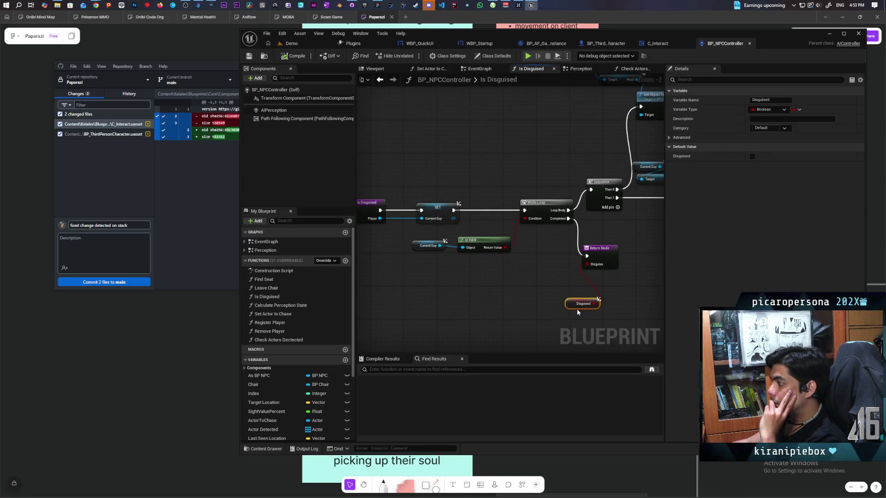
drag(480, 289, 511, 290)
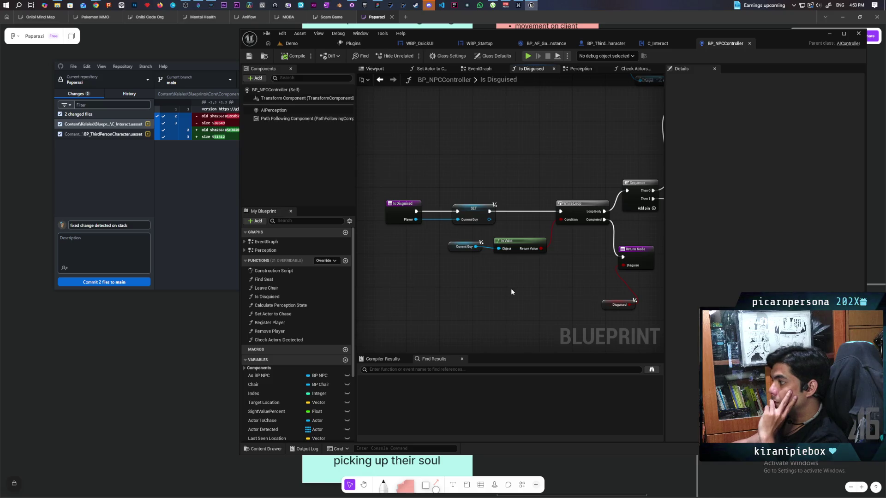
mouse_move(507, 278)
mouse_down()
mouse_move(376, 293)
mouse_move(471, 283)
mouse_move(411, 298)
mouse_move(389, 324)
mouse_move(247, 350)
mouse_up()
mouse_move(350, 341)
mouse_down()
mouse_move(559, 305)
mouse_move(349, 323)
mouse_move(524, 320)
mouse_move(504, 335)
mouse_up()
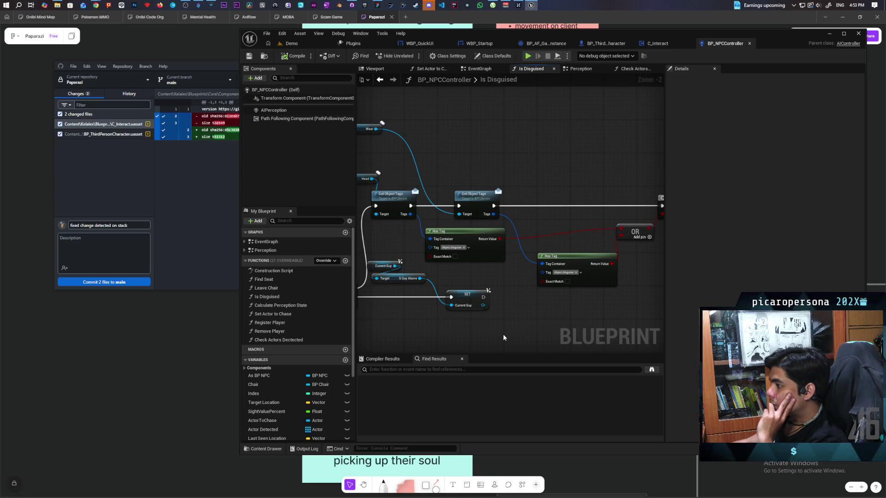
drag(504, 338, 554, 334)
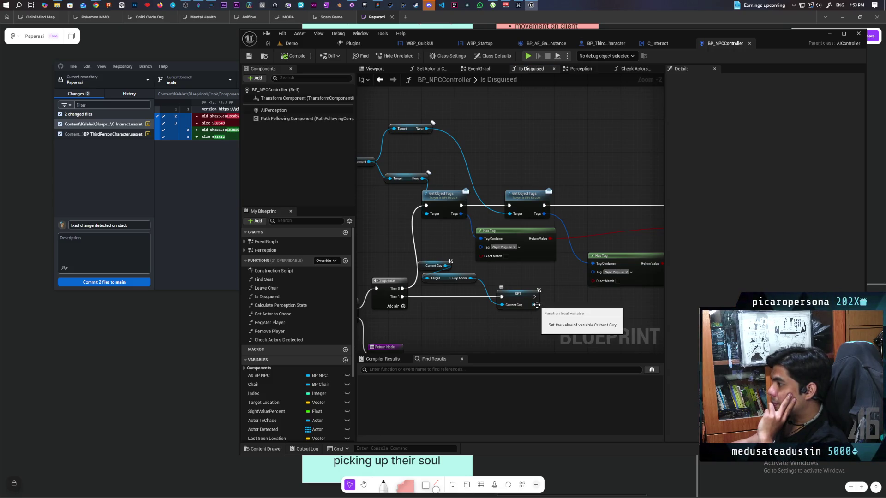
Move the second Get Object Tags node right to leave a gap for a Print String node.
drag(543, 305, 478, 305)
drag(535, 311, 535, 320)
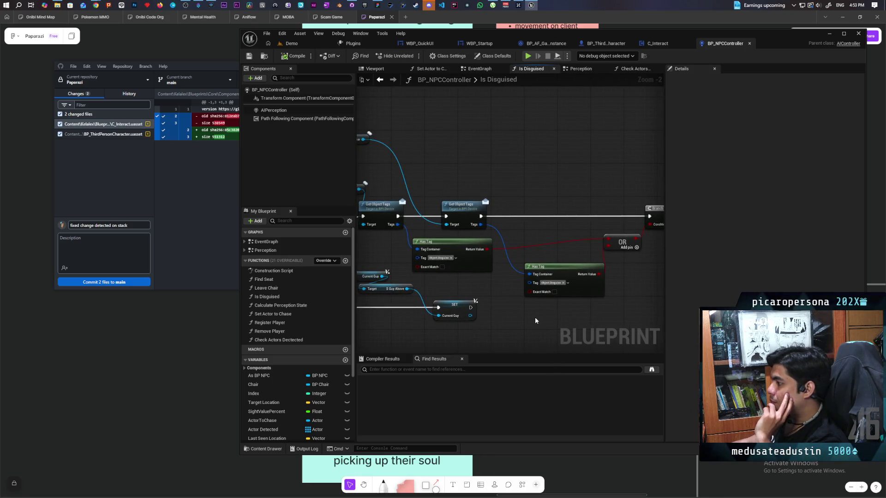
drag(469, 210, 566, 209)
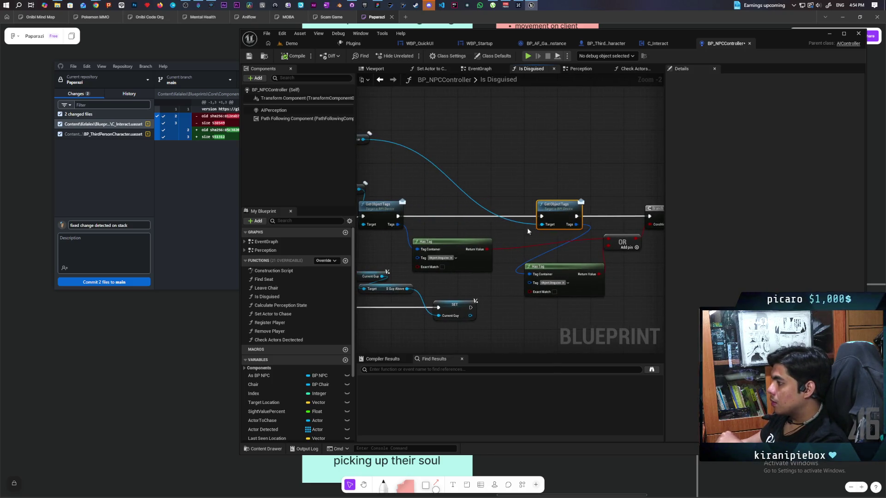
scroll(529, 231, up, 2)
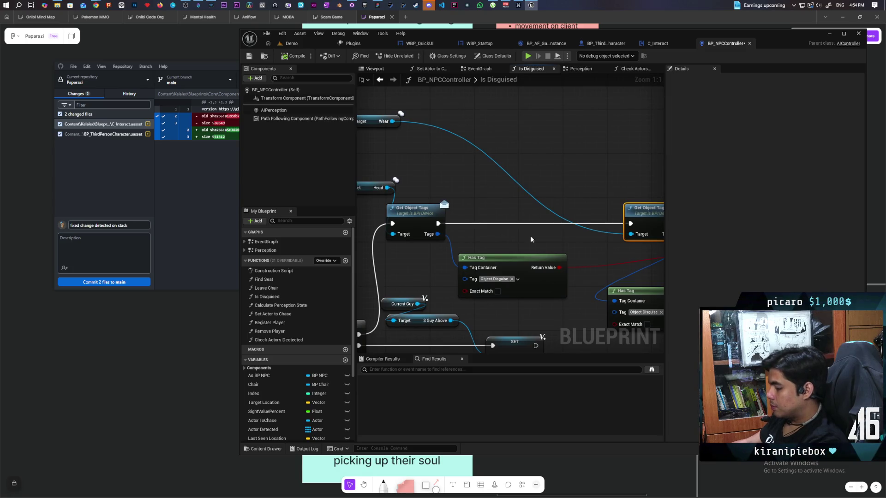
click(489, 193)
Insert a Branch before the Print String whose condition is the head's disguise Has Tag result.
mouse_move(560, 268)
mouse_down()
mouse_move(501, 245)
mouse_move(585, 159)
mouse_up()
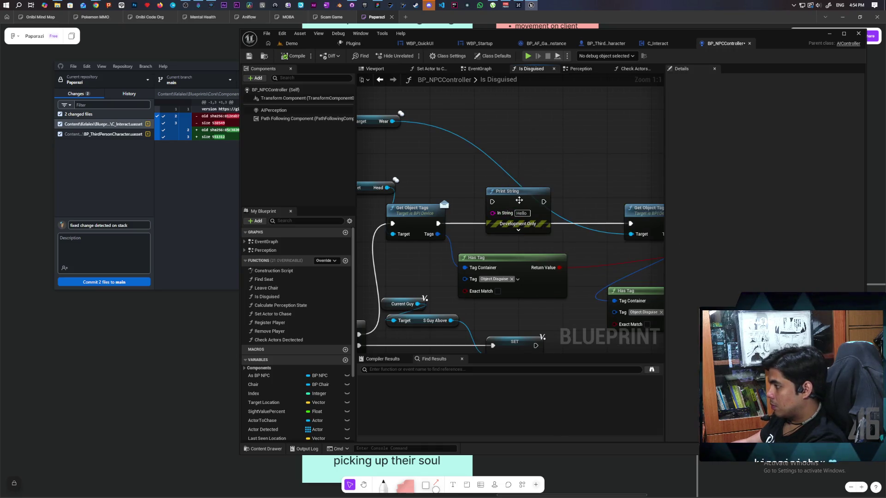
drag(511, 230, 517, 180)
click(503, 208)
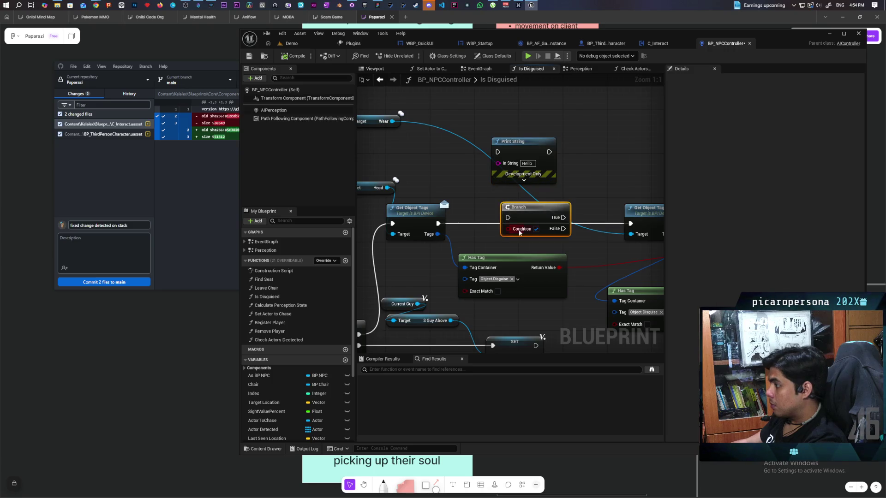
drag(559, 267, 510, 229)
mouse_move(438, 223)
mouse_down()
mouse_move(508, 217)
mouse_move(487, 212)
mouse_up()
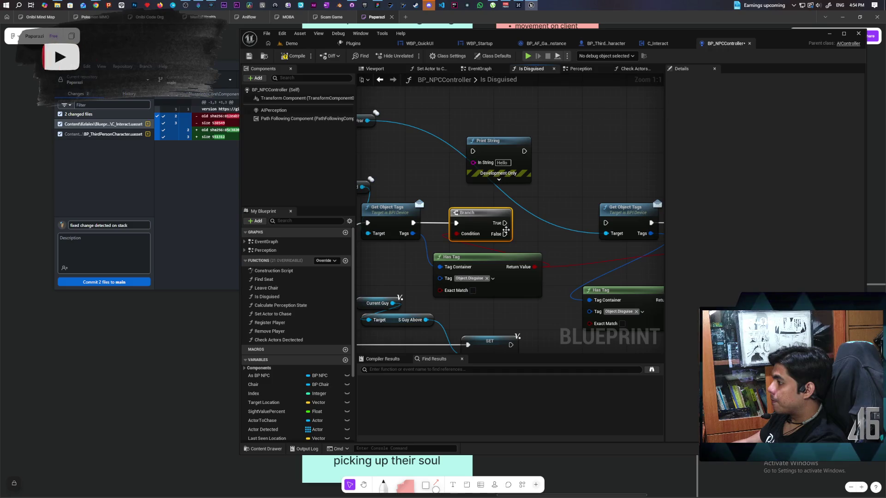
Route the True path through Print String and both paths on to the wear check; set the message to 'Disguise on head'.
drag(600, 227, 604, 224)
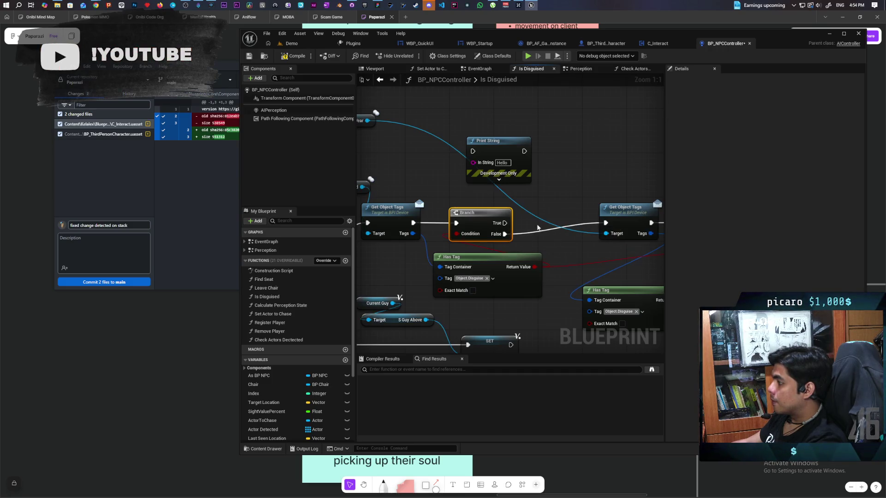
mouse_move(504, 223)
mouse_down()
mouse_move(472, 151)
mouse_move(576, 193)
mouse_move(604, 221)
mouse_up()
drag(509, 151, 561, 154)
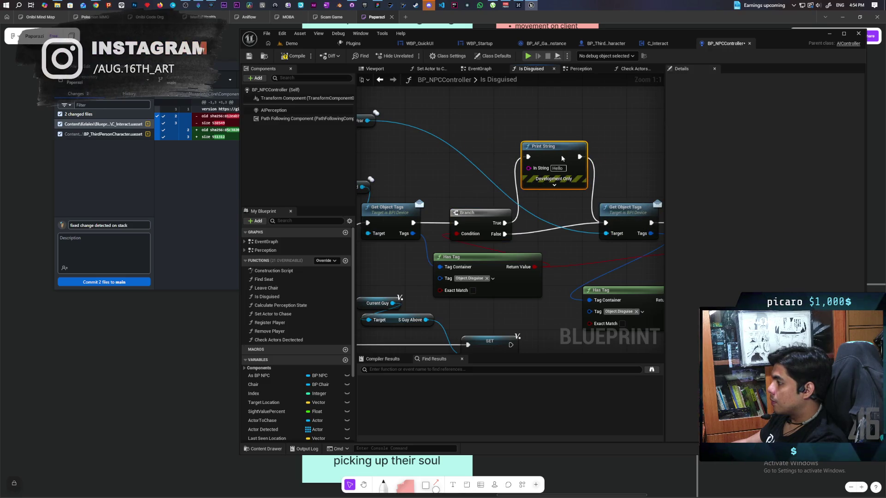
click(557, 168)
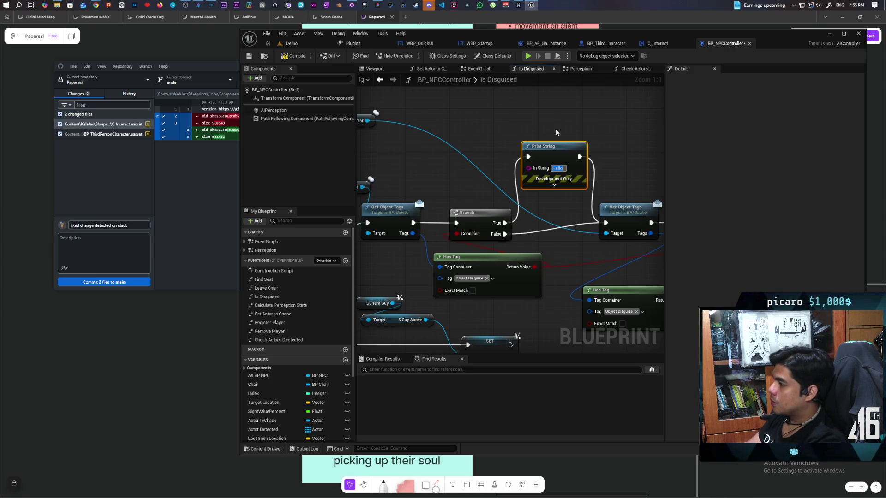
drag(426, 151, 478, 153)
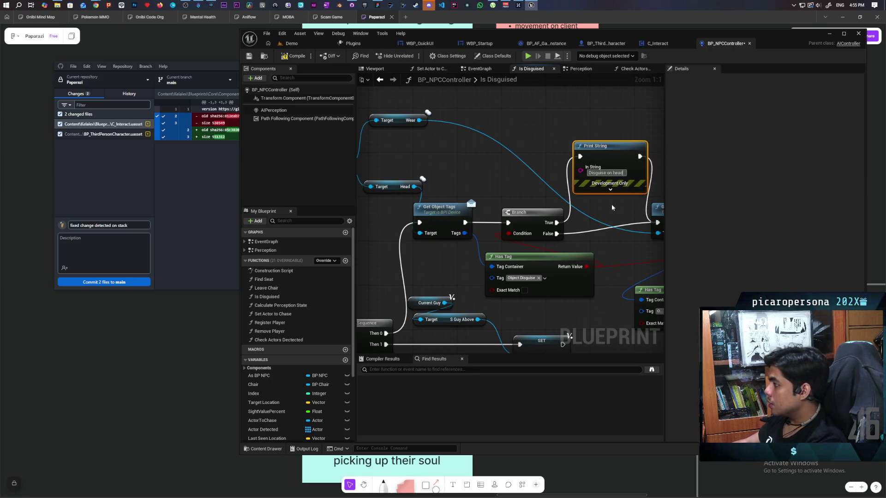
Expand the 'Disguise on head' Print String's advanced pins and set its Text Color to red.
drag(611, 204, 560, 198)
click(563, 187)
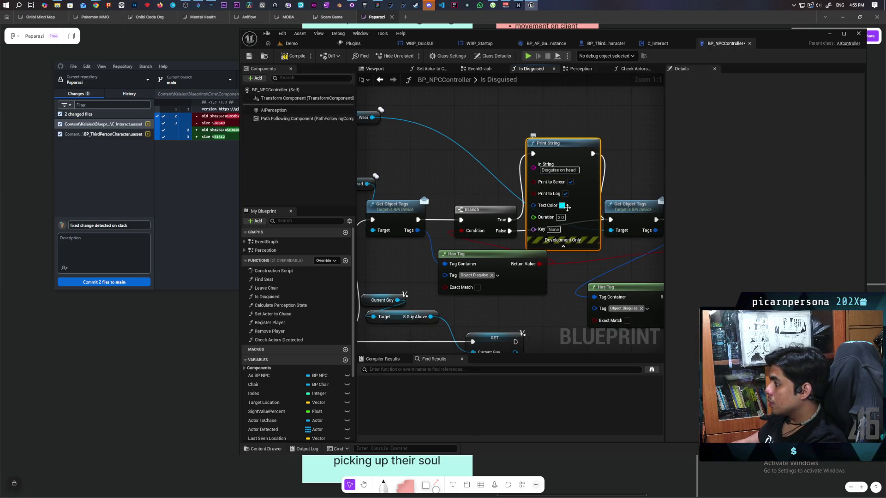
click(562, 205)
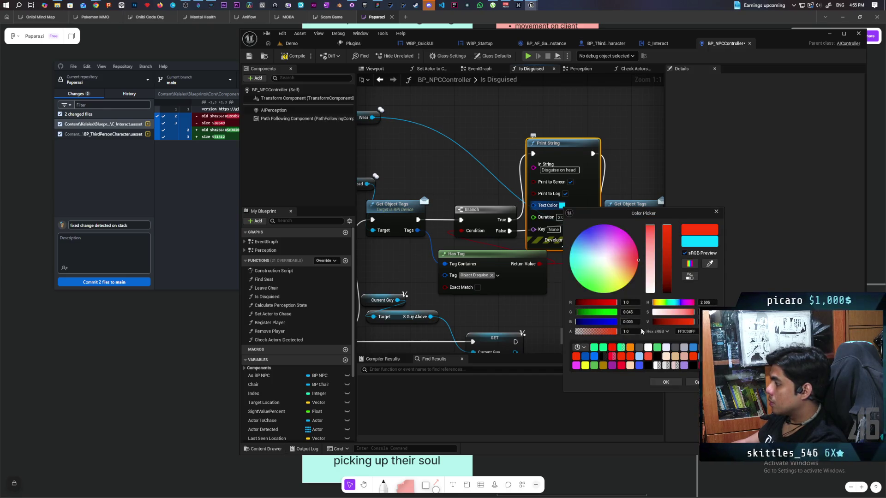
click(665, 382)
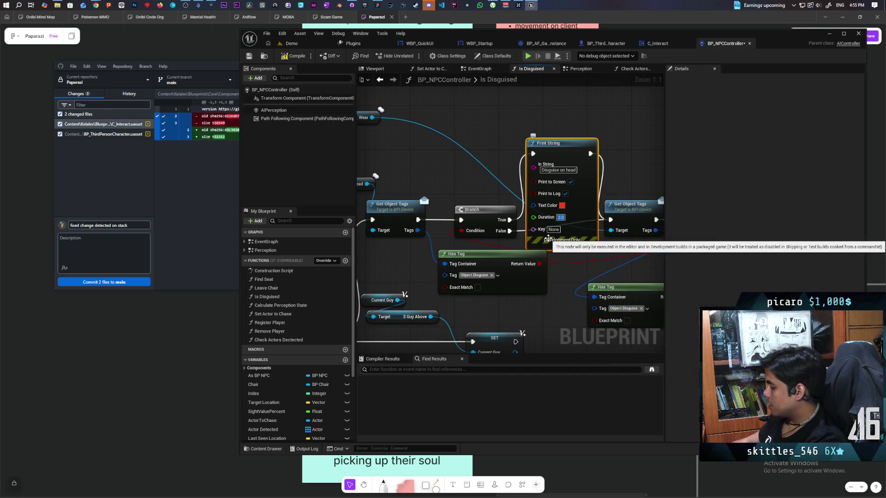
drag(657, 167, 470, 138)
scroll(461, 166, down, 3)
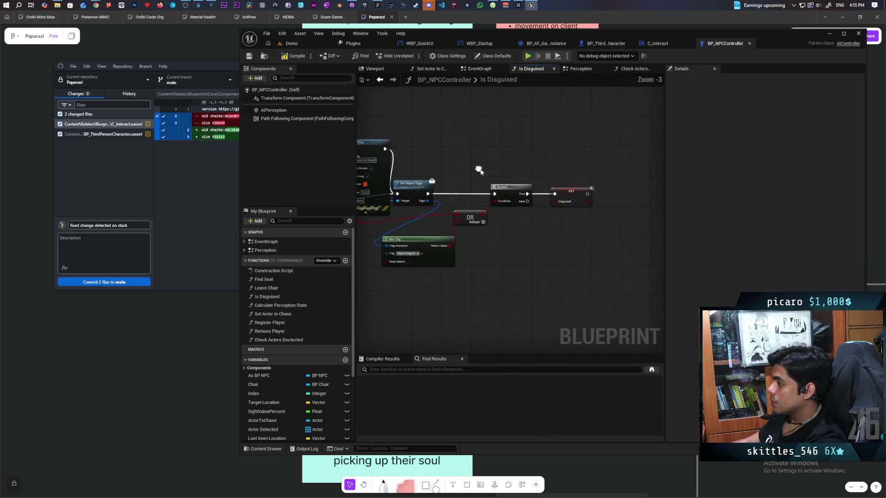
Shift the Has Tag, OR, Branch and SET nodes right and paste a copy of the Branch and Print String.
drag(453, 194, 591, 293)
drag(506, 197, 707, 189)
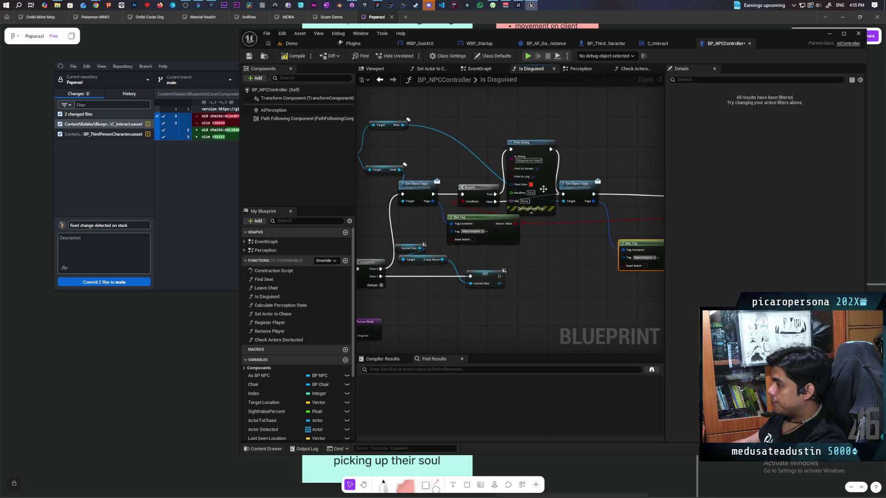
click(530, 152)
drag(574, 164, 471, 145)
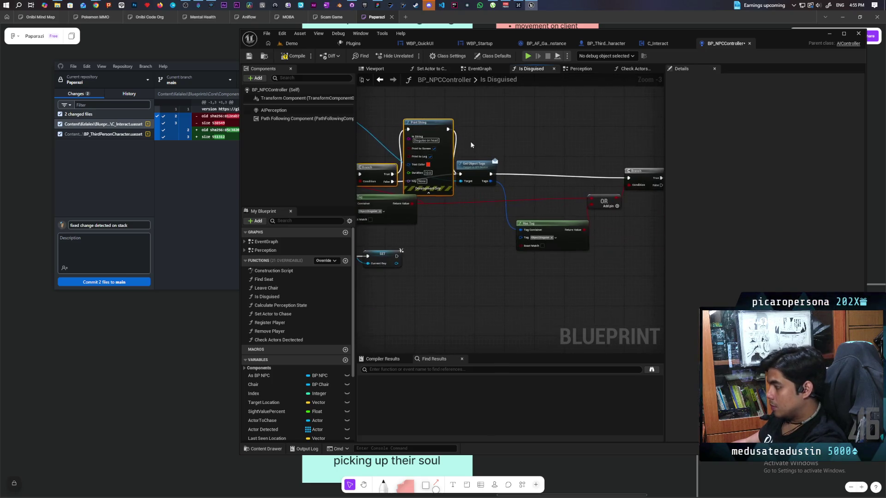
key(ctrl+v)
scroll(538, 139, up, 3)
Wire the copied Branch after the wear Get Object Tags, fed by both head-check paths and the wear Has Tag result.
drag(467, 185, 506, 174)
mouse_move(524, 210)
mouse_down()
mouse_move(455, 240)
mouse_move(596, 224)
mouse_up()
mouse_move(559, 141)
mouse_down()
mouse_move(596, 223)
mouse_move(665, 210)
mouse_up()
drag(525, 192, 525, 203)
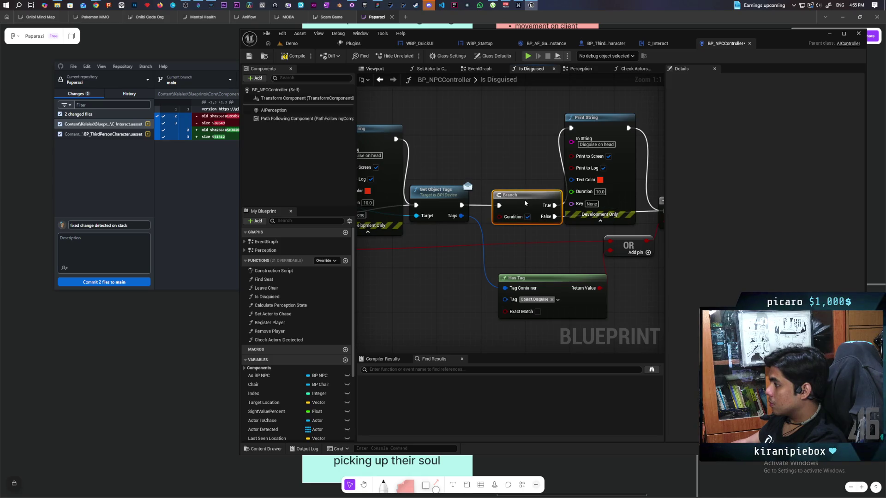
drag(599, 288, 513, 227)
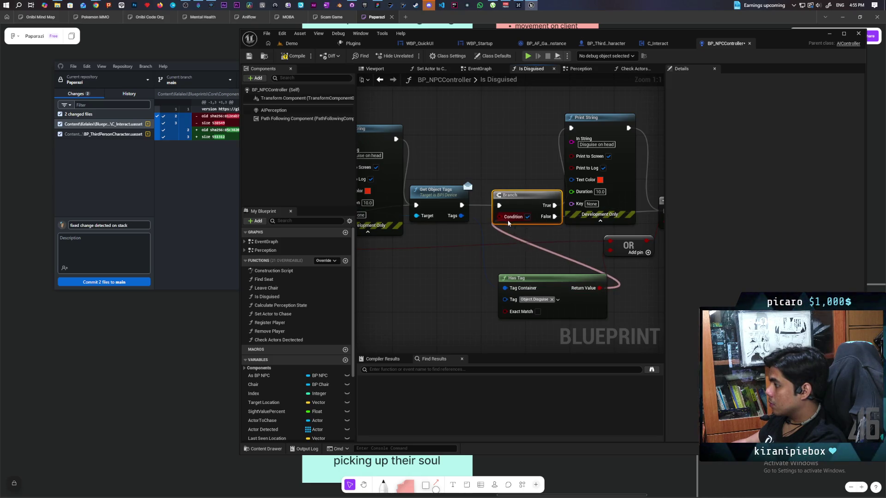
mouse_move(585, 174)
mouse_down()
mouse_move(661, 216)
mouse_move(495, 163)
mouse_up()
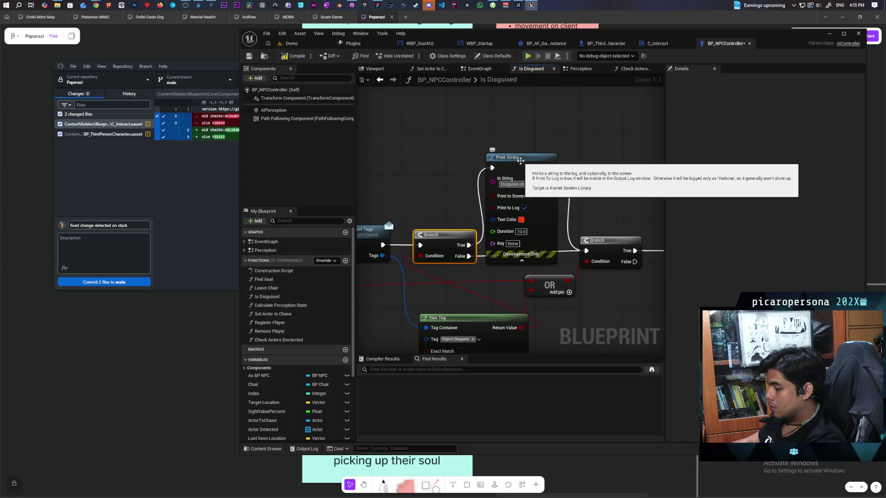
click(292, 43)
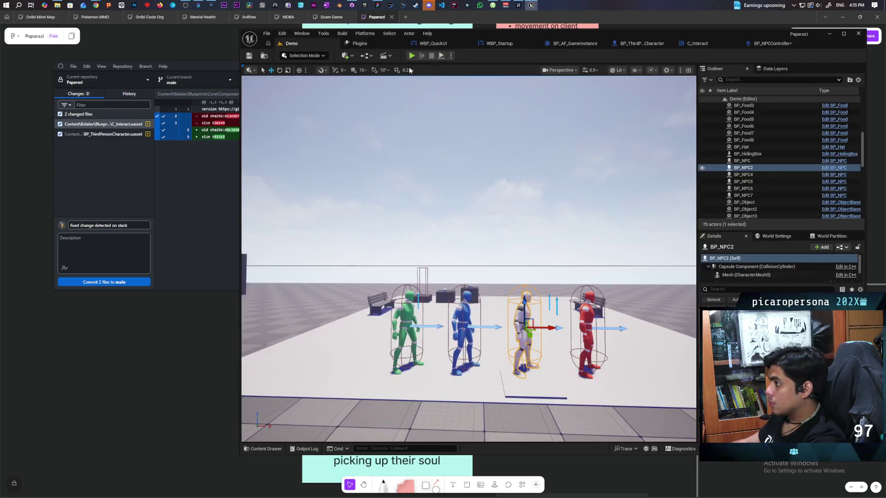
Start a multiplayer play-in-editor test and walk the player to the white disc by the mannequin NPC.
click(412, 55)
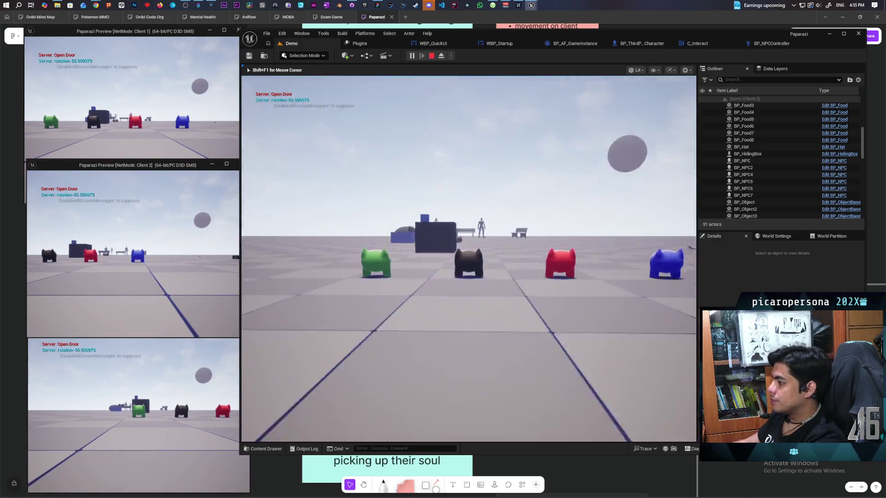
key(w)
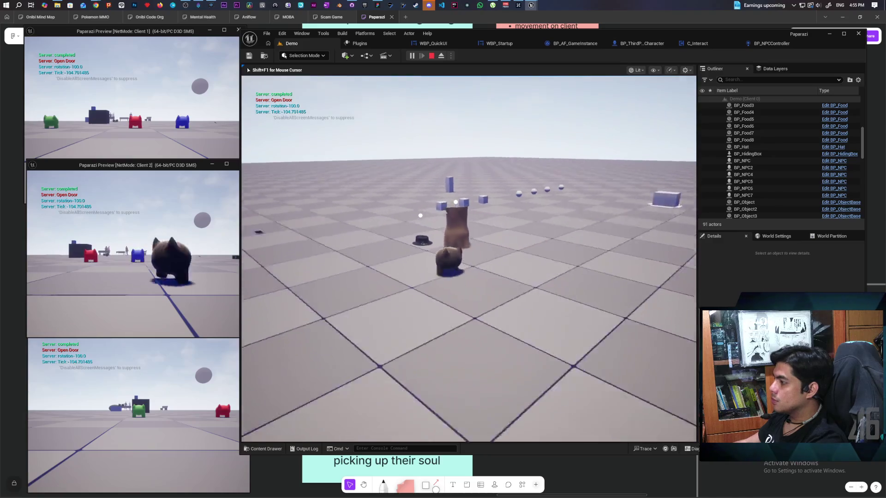
key(w)
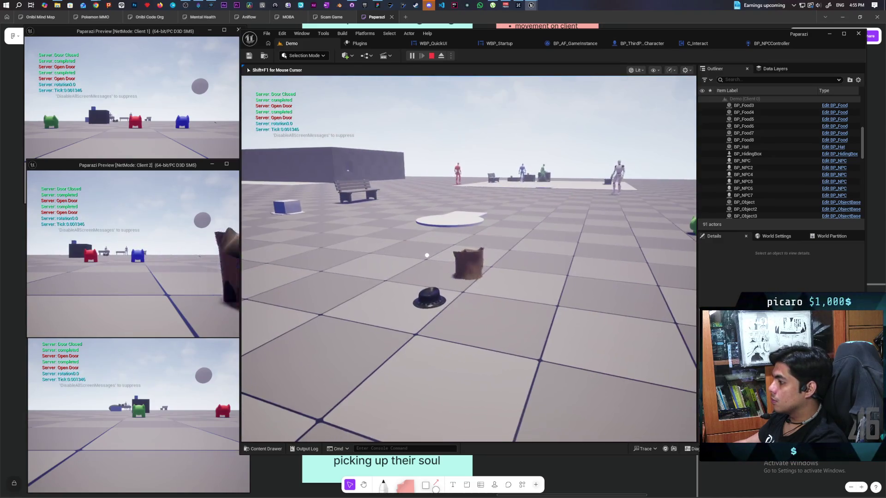
key(w)
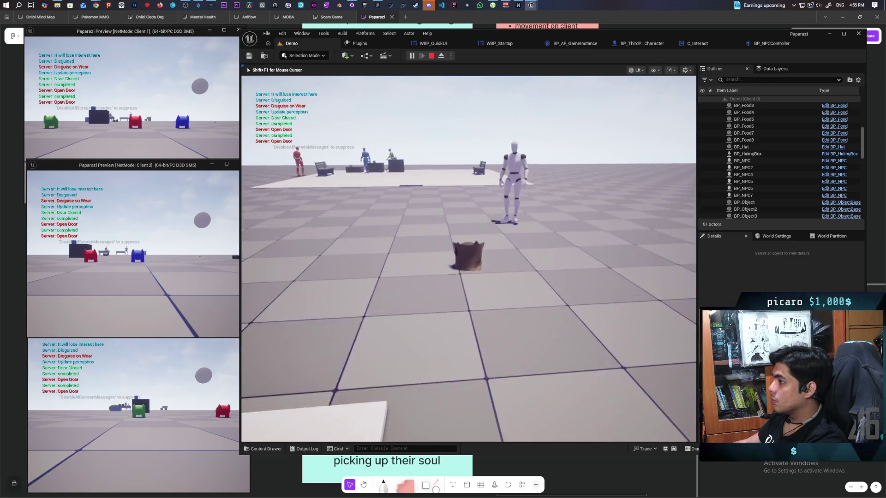
key(w)
key(e)
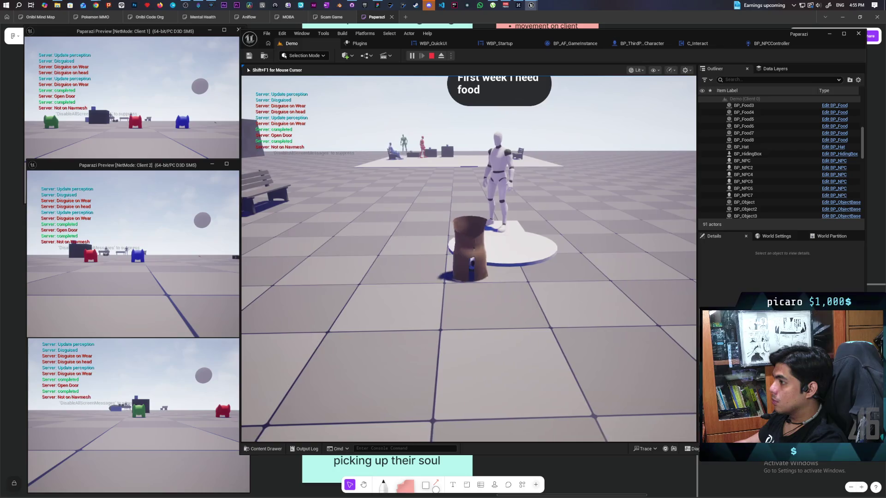
key(d)
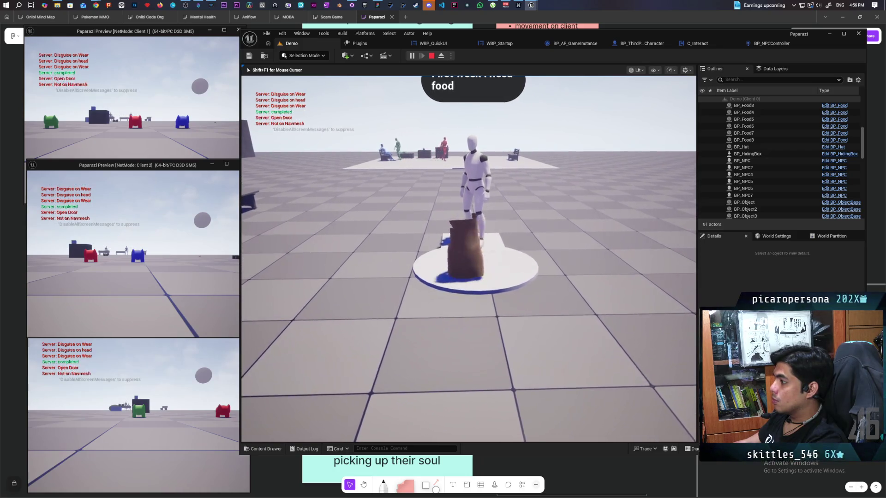
Step the sack-disguised player on and off the disc, put on the disguise, then stop the session.
key(a)
key(d)
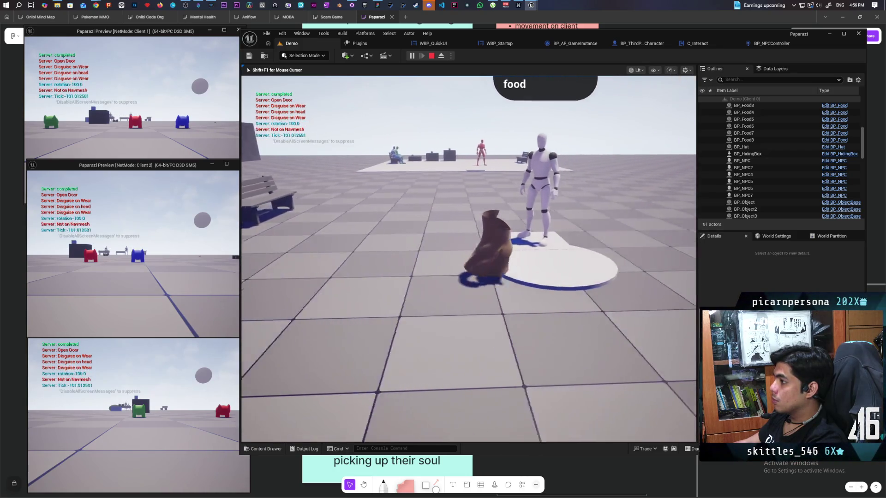
key(a)
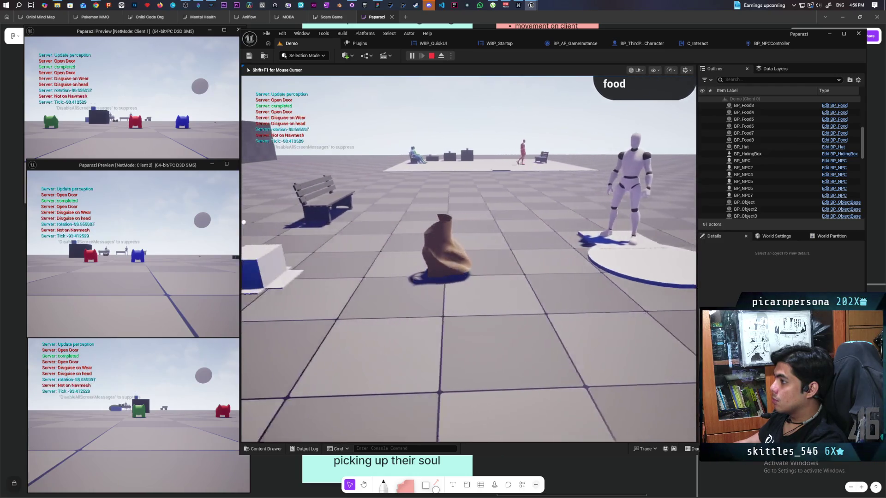
key(d)
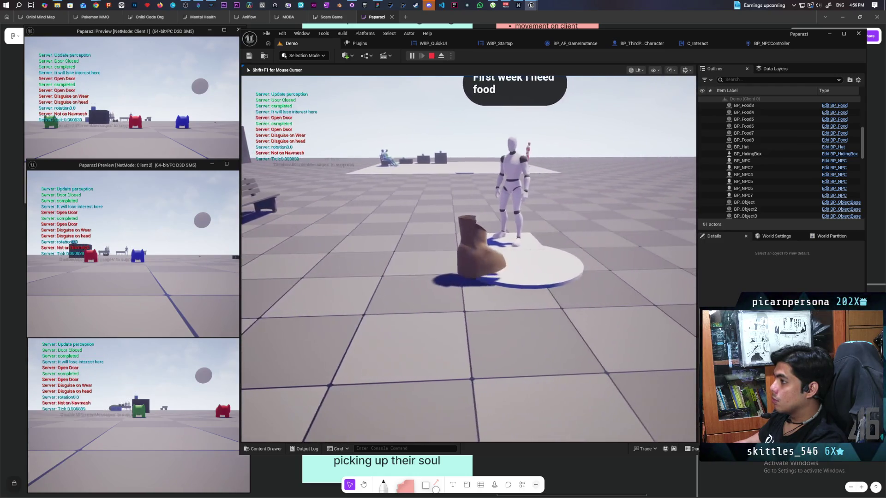
key(a)
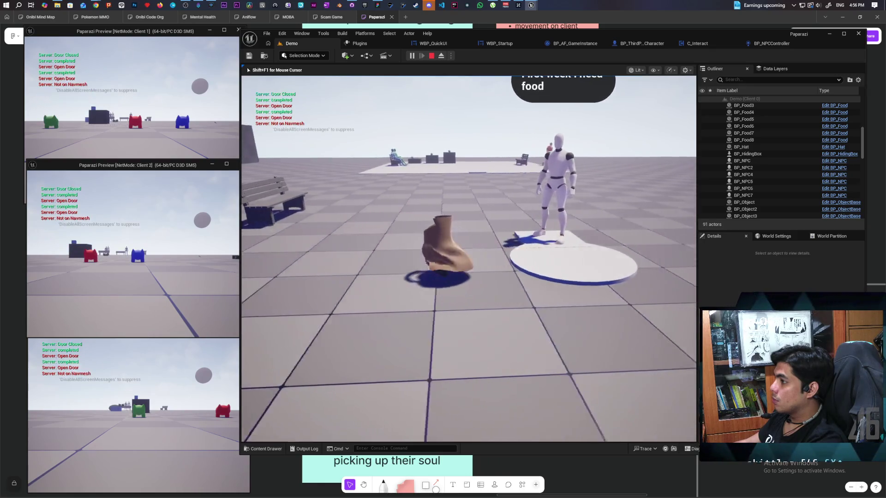
key(d)
key(d)
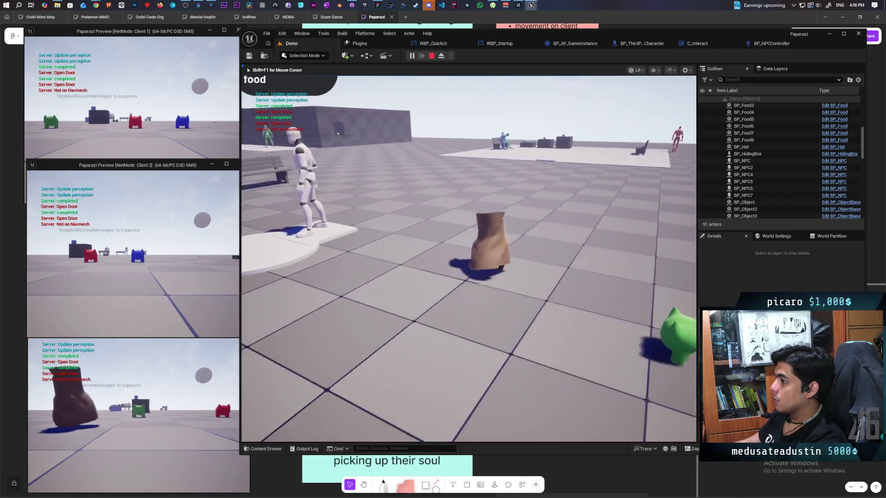
key(a)
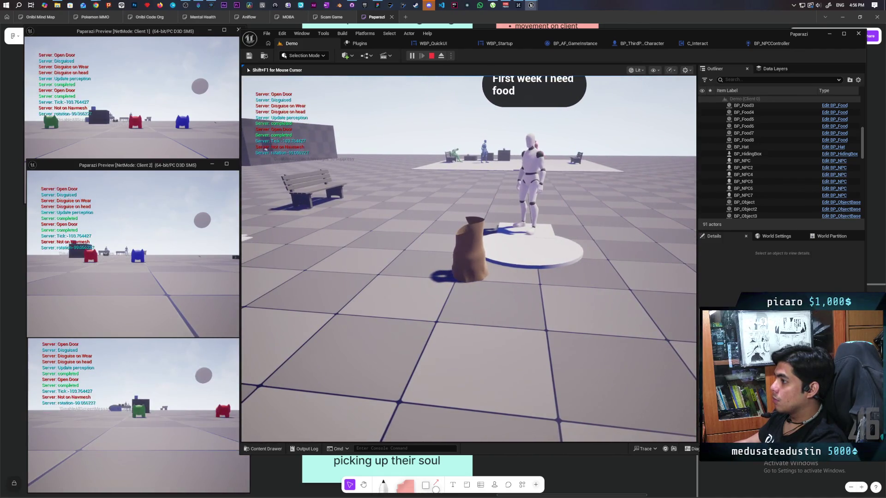
key(w)
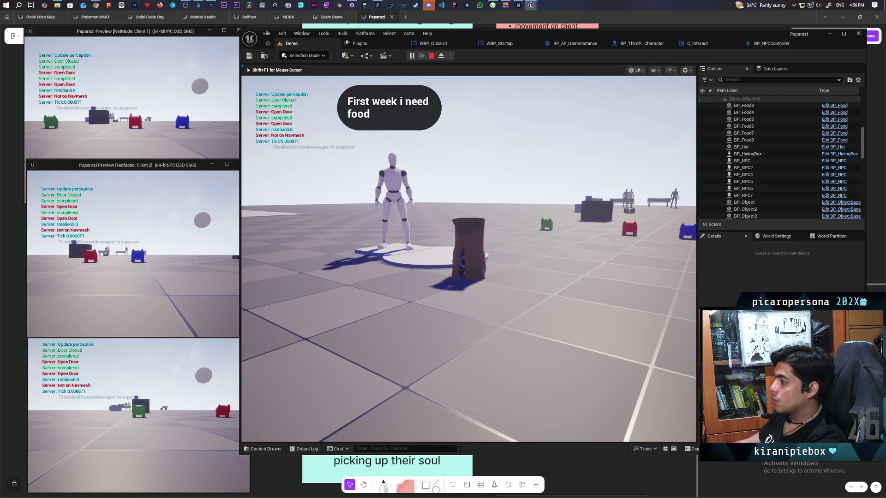
key(e)
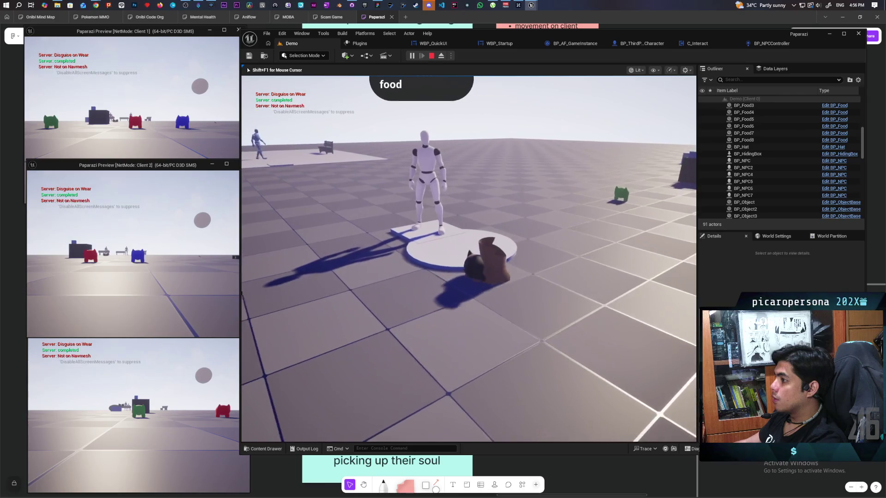
key(Escape)
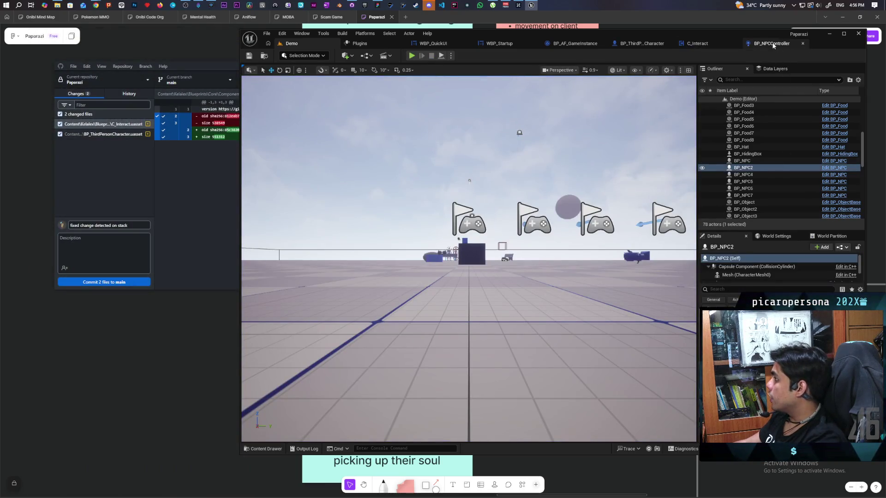
Switch to BP_ThirdPersonCharacter and frame the S Remove Wear and SET nodes in its Event Graph.
click(640, 43)
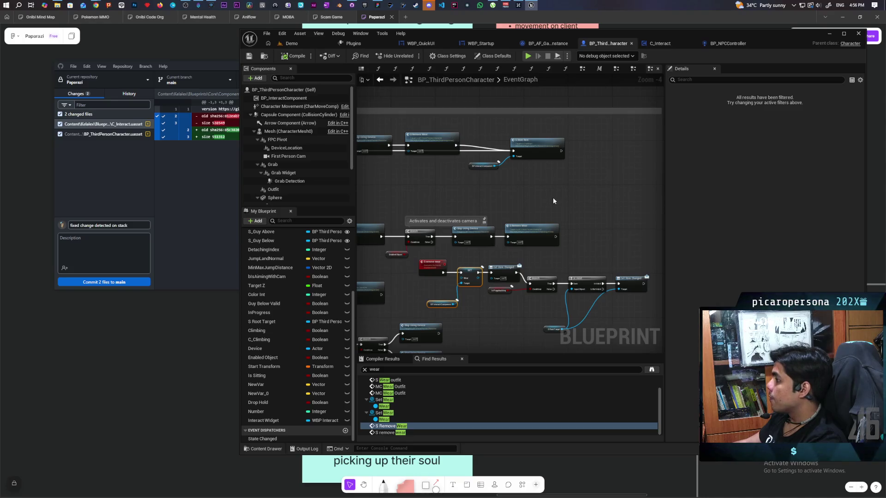
drag(555, 242, 473, 191)
scroll(461, 212, up, 1)
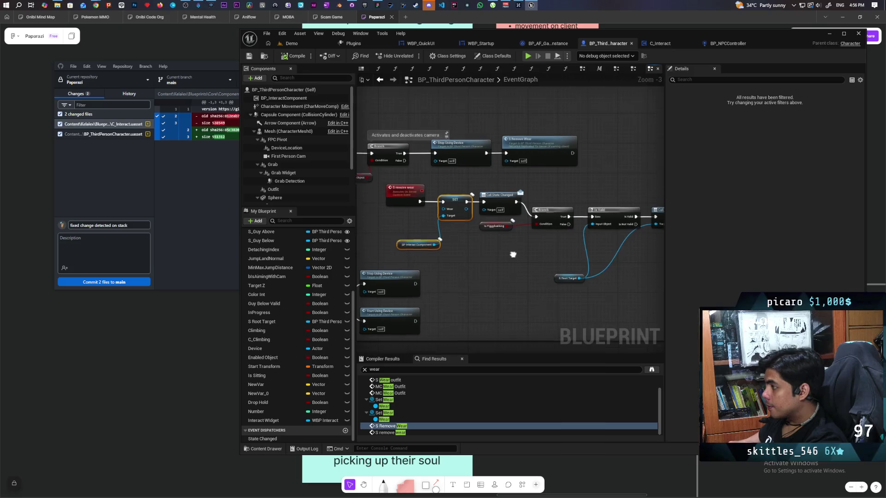
scroll(477, 244, up, 1)
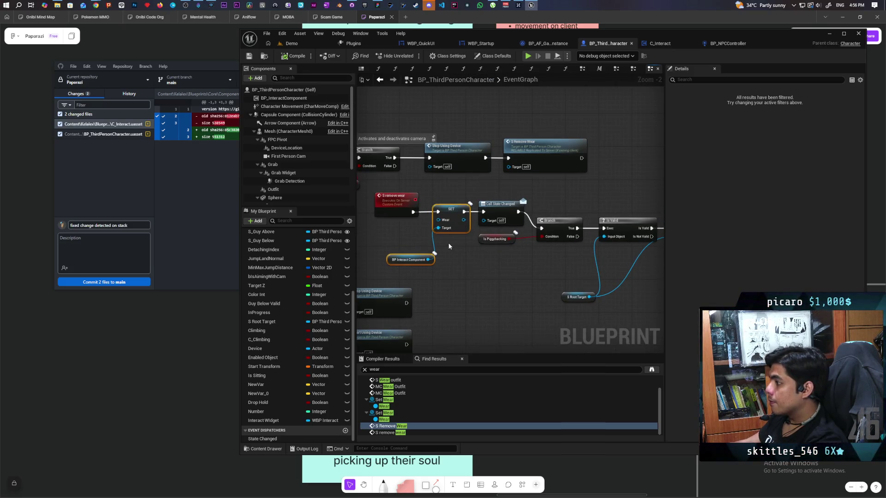
drag(449, 246, 461, 292)
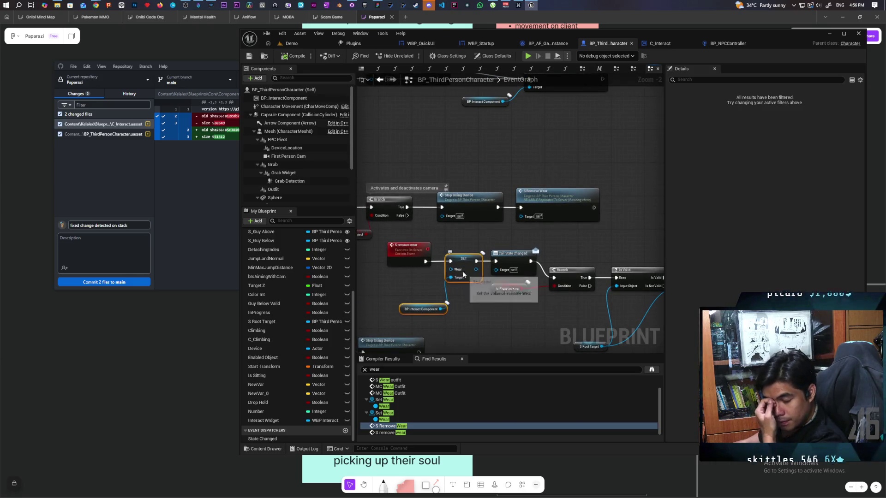
scroll(436, 147, down, 2)
mouse_move(451, 146)
mouse_down()
mouse_move(614, 195)
mouse_move(571, 207)
mouse_move(530, 194)
mouse_move(502, 197)
mouse_up()
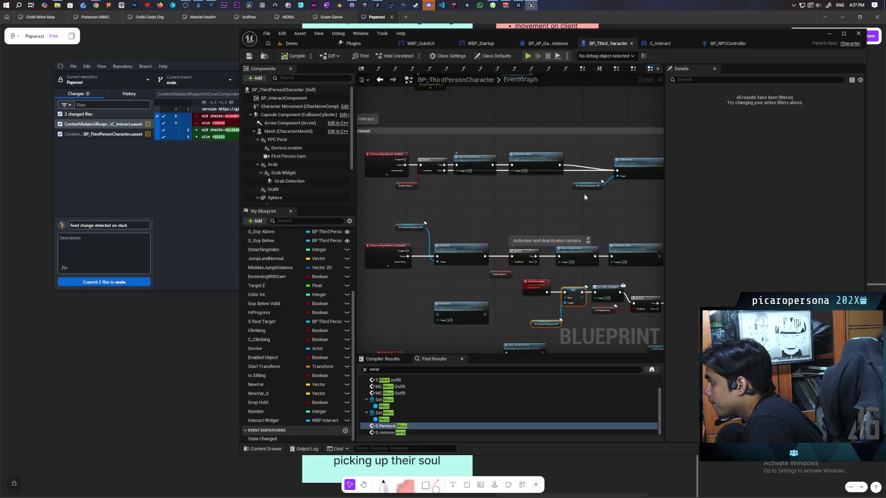
Chain Stop Using Device into S Store Item, then S Remove Wear, and compile BP_ThirdPersonCharacter.
drag(596, 209, 534, 208)
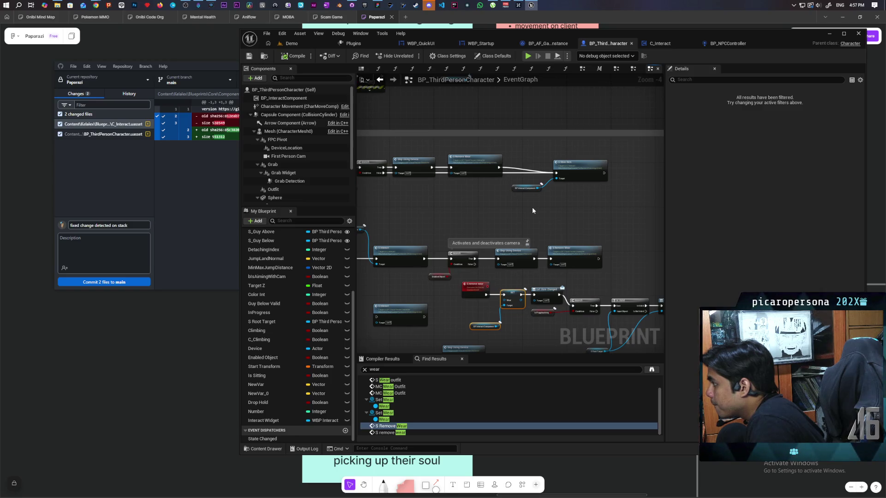
drag(505, 202, 526, 218)
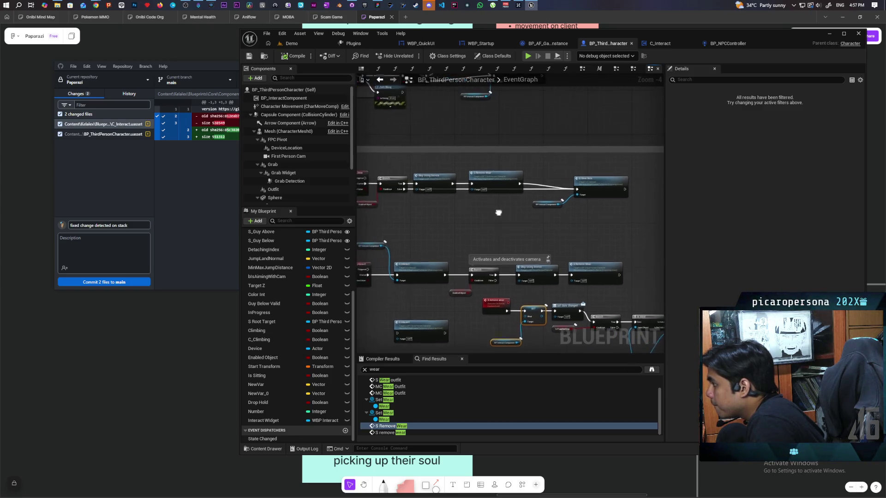
drag(498, 180, 502, 172)
drag(455, 185, 578, 190)
mouse_move(526, 167)
mouse_down()
mouse_move(646, 173)
mouse_move(544, 190)
mouse_move(579, 200)
mouse_up()
key(ctrl+z)
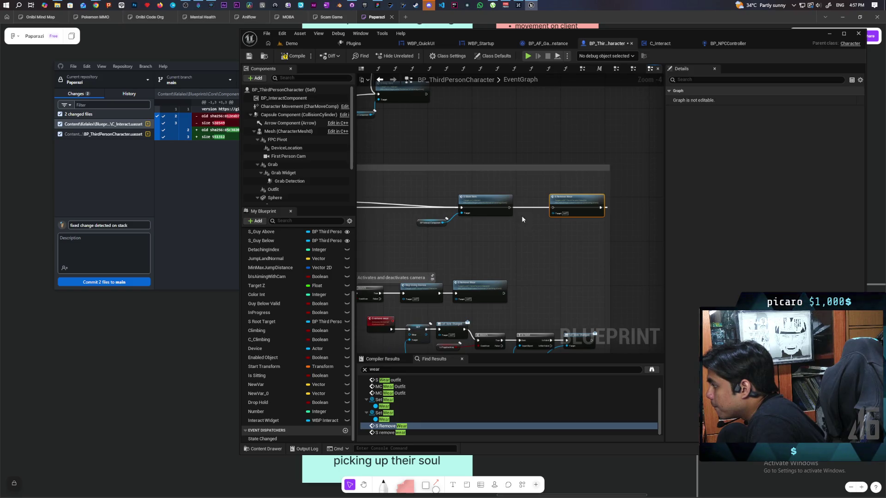
drag(510, 208, 553, 207)
mouse_move(501, 234)
mouse_down()
mouse_move(604, 249)
mouse_move(518, 235)
mouse_move(455, 208)
mouse_move(480, 201)
mouse_move(451, 194)
mouse_move(486, 194)
mouse_up()
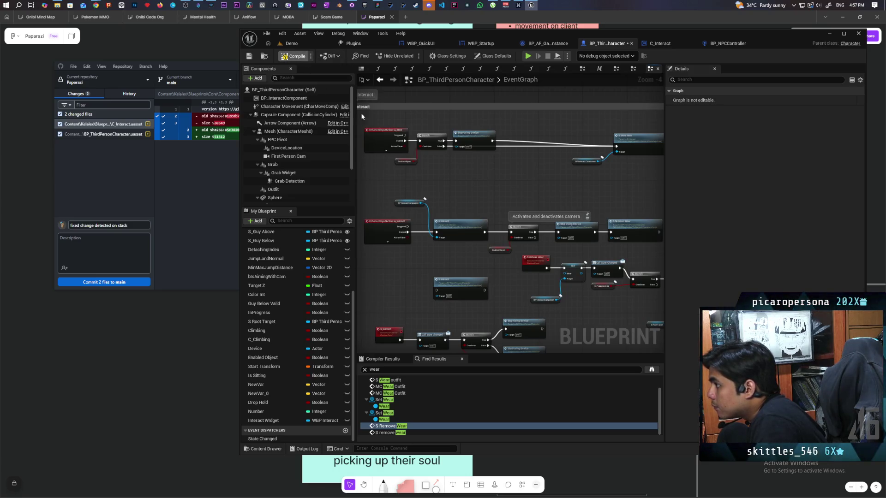
key(ctrl+s)
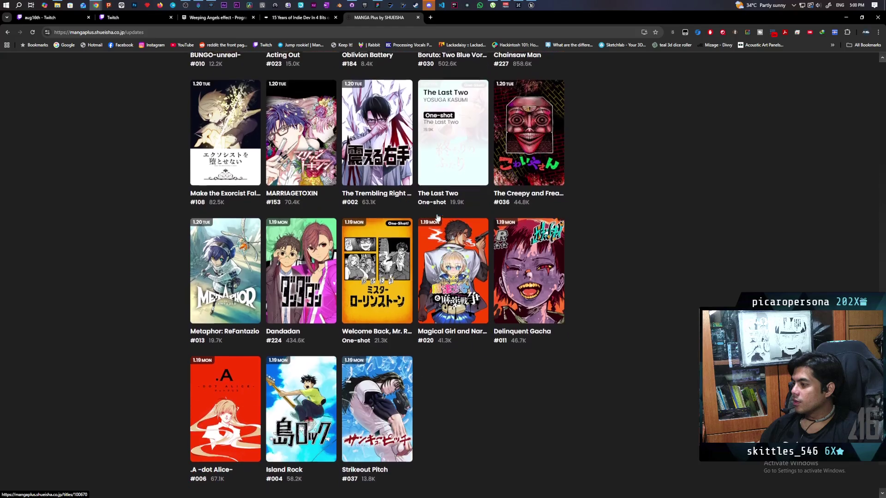
Close the MANGA Plus tab and expand the article's note on ideas unsuited to prototyping.
middle_click(376, 20)
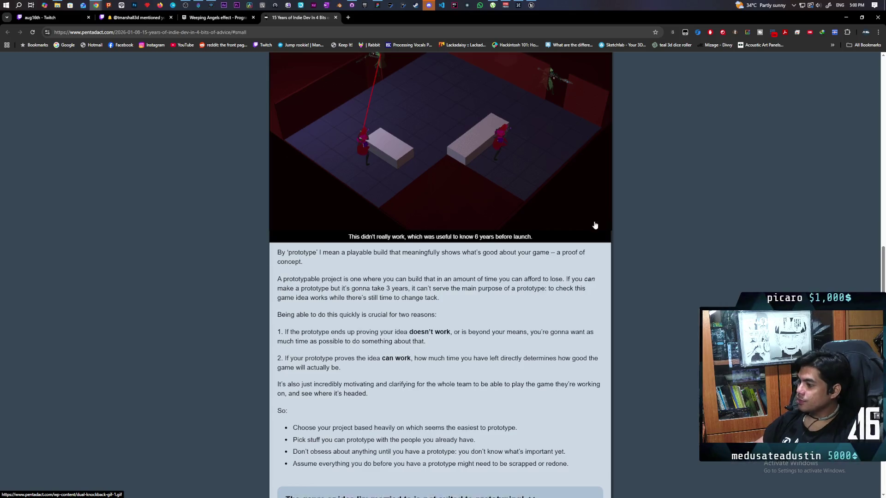
scroll(592, 217, down, 5)
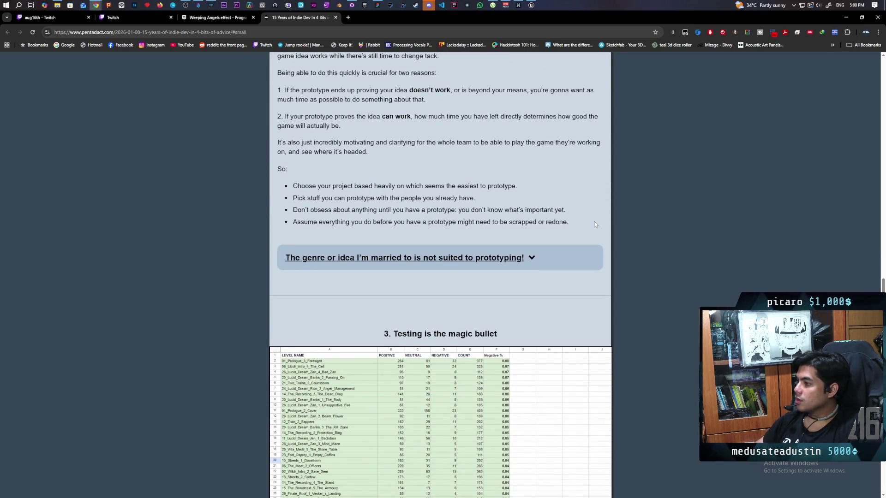
click(542, 258)
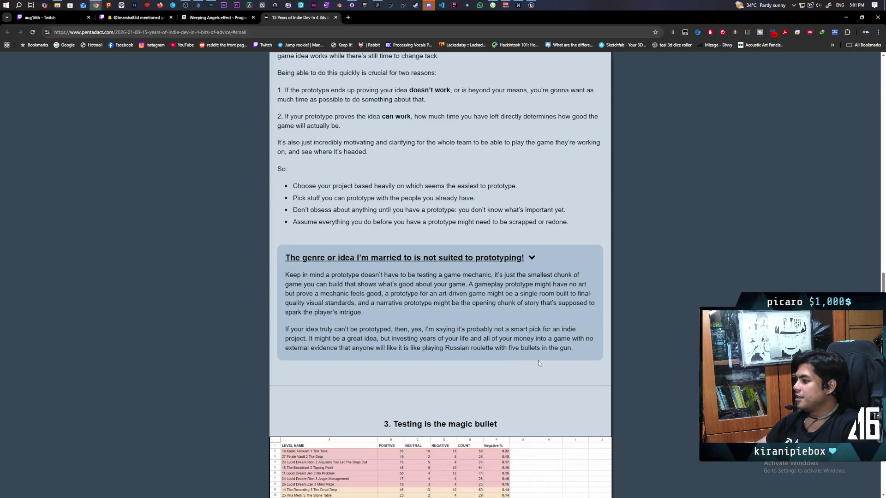
Scroll through 'Testing is the magic bullet' past the Wizards playtest ratings spreadsheet.
scroll(499, 357, down, 4)
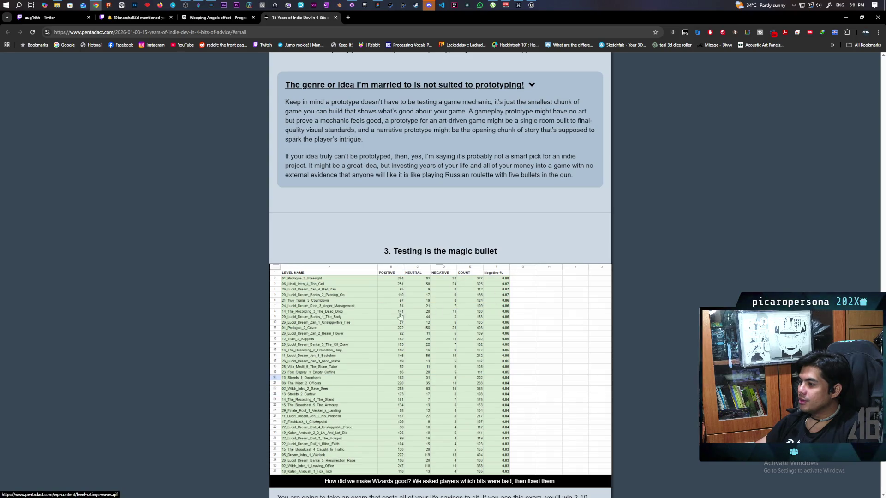
scroll(401, 318, down, 2)
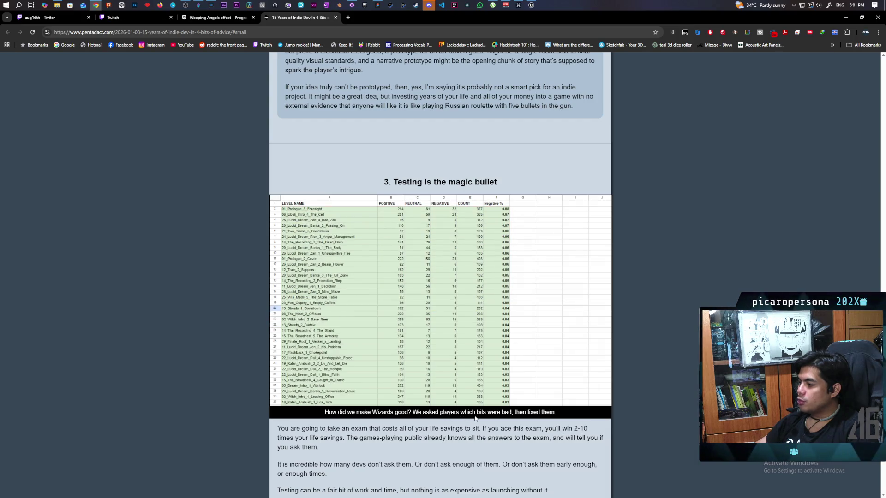
scroll(454, 376, down, 3)
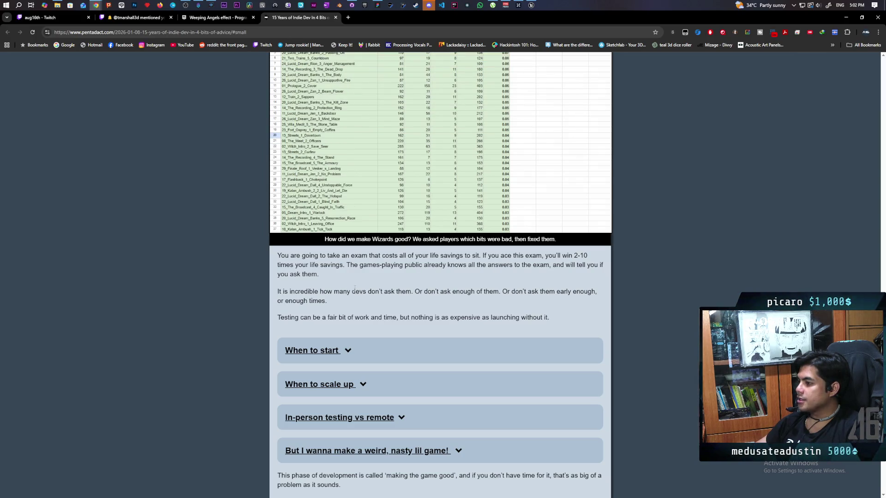
scroll(381, 290, down, 2)
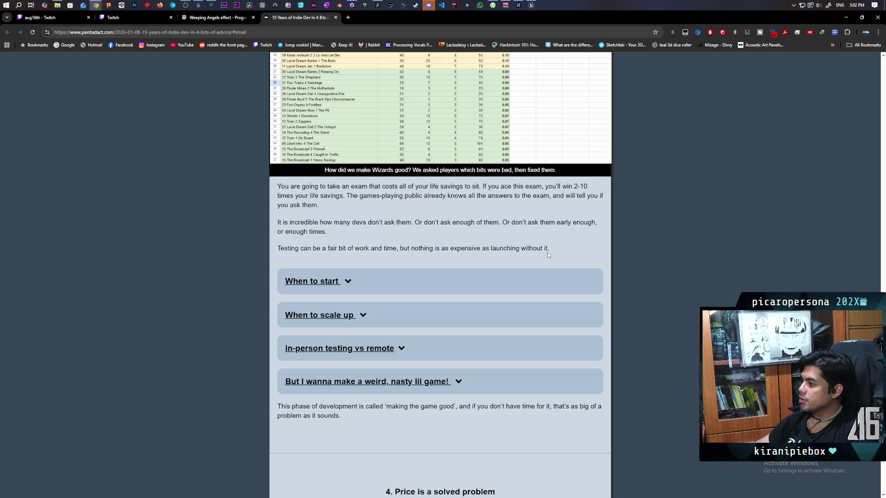
Expand the 'When to start' and 'When to scale up' notes in the article's testing section.
click(345, 282)
scroll(431, 257, down, 1)
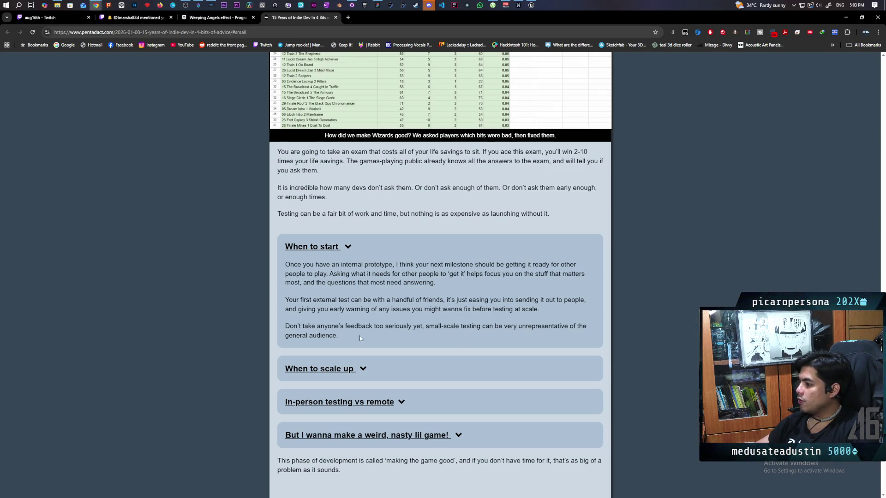
scroll(358, 334, down, 1)
click(430, 291)
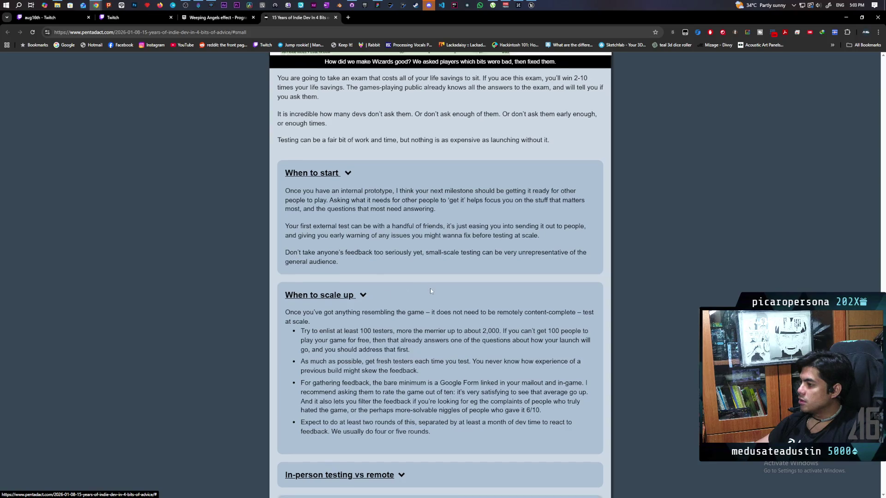
scroll(430, 288, down, 1)
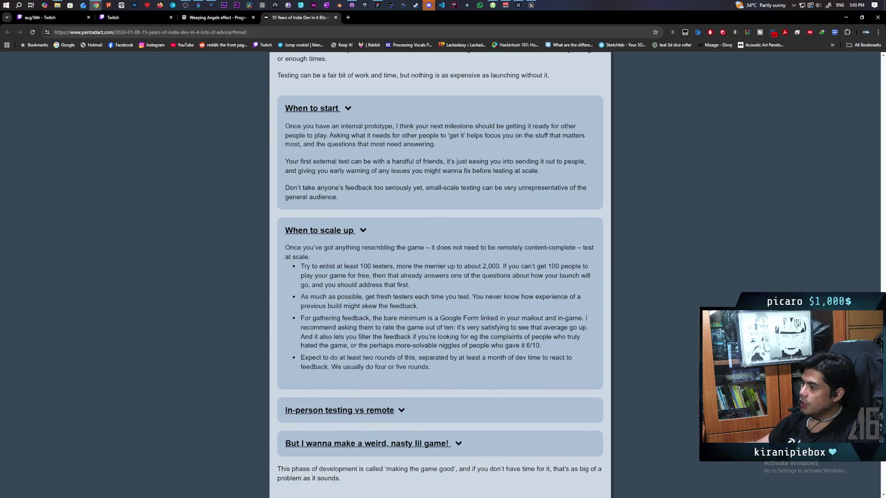